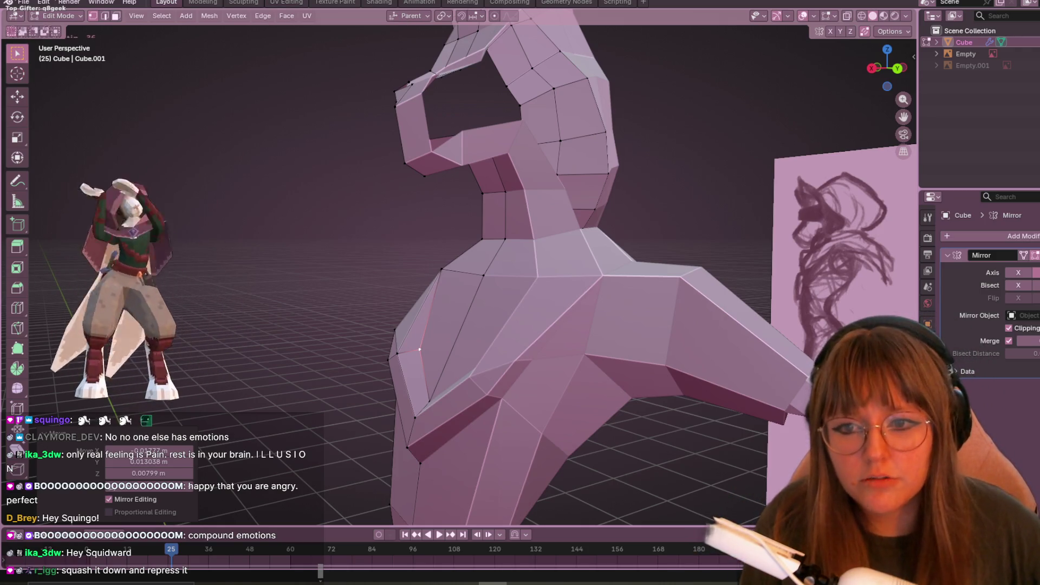
Step: From below the mesh, move the selected crotch vertices, then orbit around to check the shape
mouse_move(521, 452)
middle_down()
mouse_move(669, 293)
mouse_move(685, 327)
mouse_move(682, 310)
middle_up()
scroll(662, 262, up, 4)
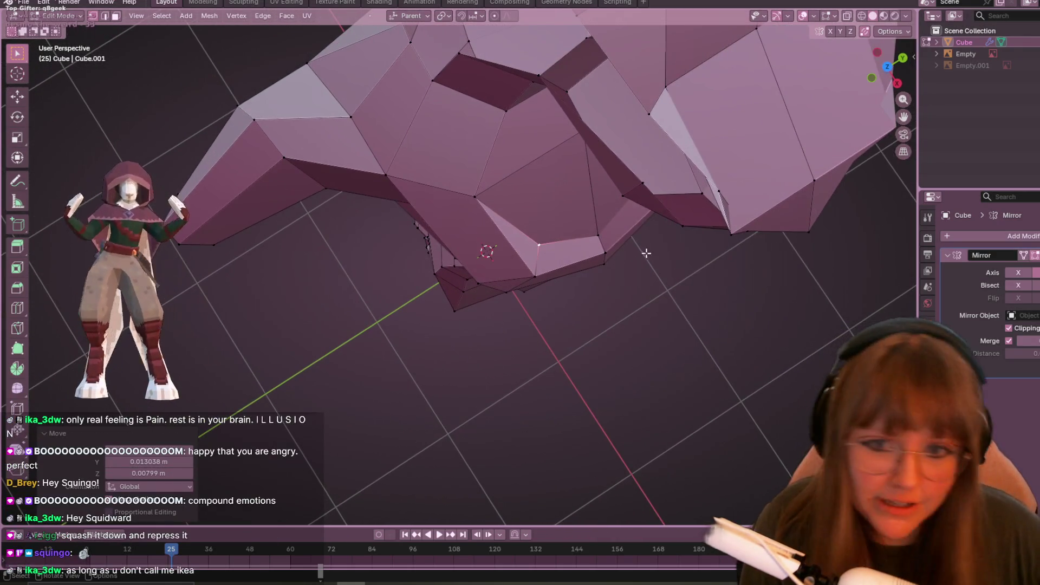
key(g)
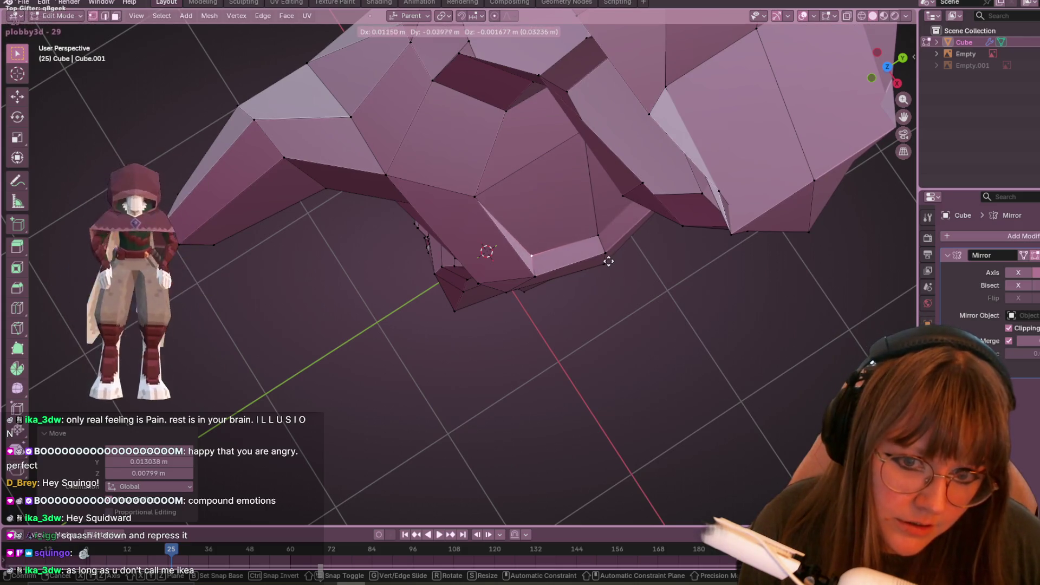
click(623, 284)
mouse_move(626, 293)
middle_down()
mouse_move(659, 307)
mouse_move(913, 108)
middle_up()
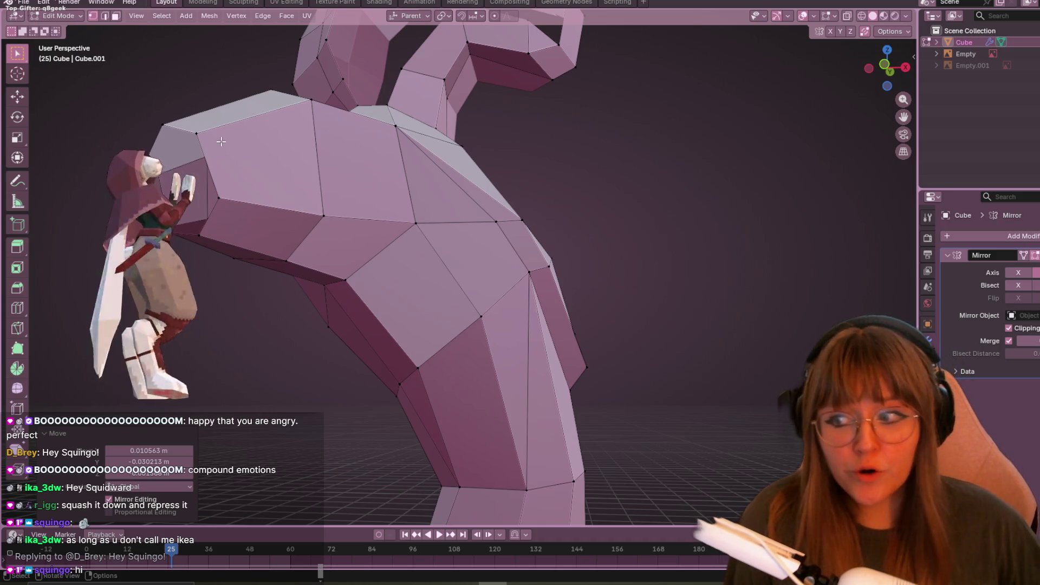
scroll(395, 344, up, 3)
mouse_move(395, 344)
middle_down()
mouse_move(490, 317)
mouse_move(539, 257)
middle_up()
scroll(539, 257, down, 4)
Step: In Left Orthographic view, slide the chest-side edge down along the torso
key(ctrl+KP_3)
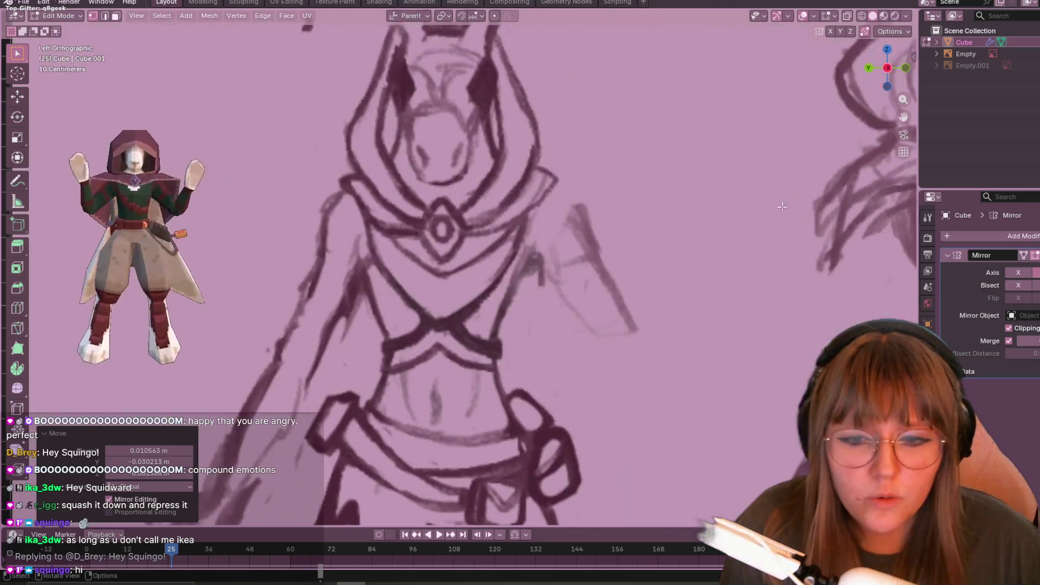
key(KP_3)
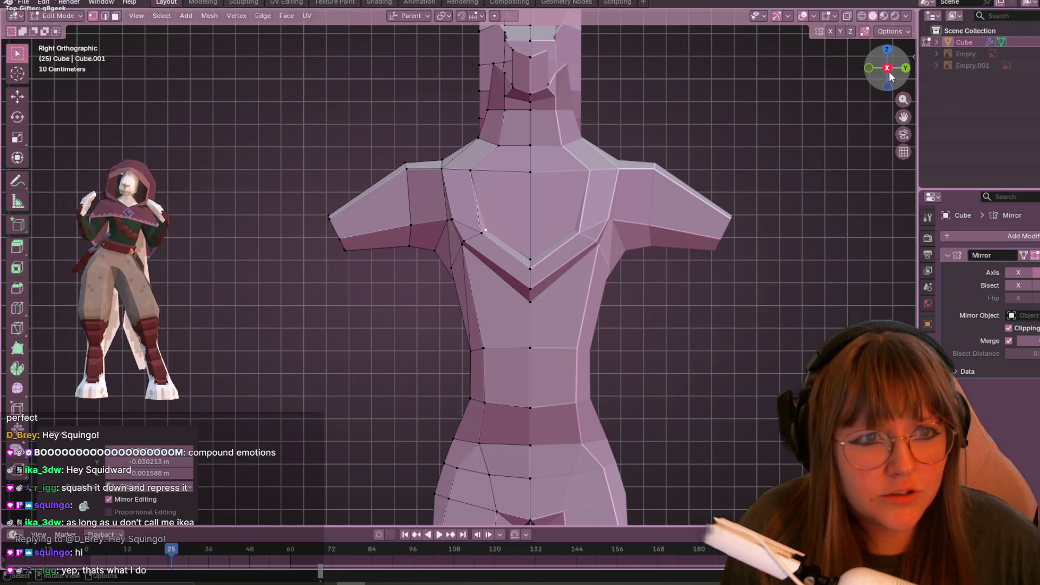
click(888, 70)
shift+middle_drag(517, 295, 466, 273)
click(470, 150)
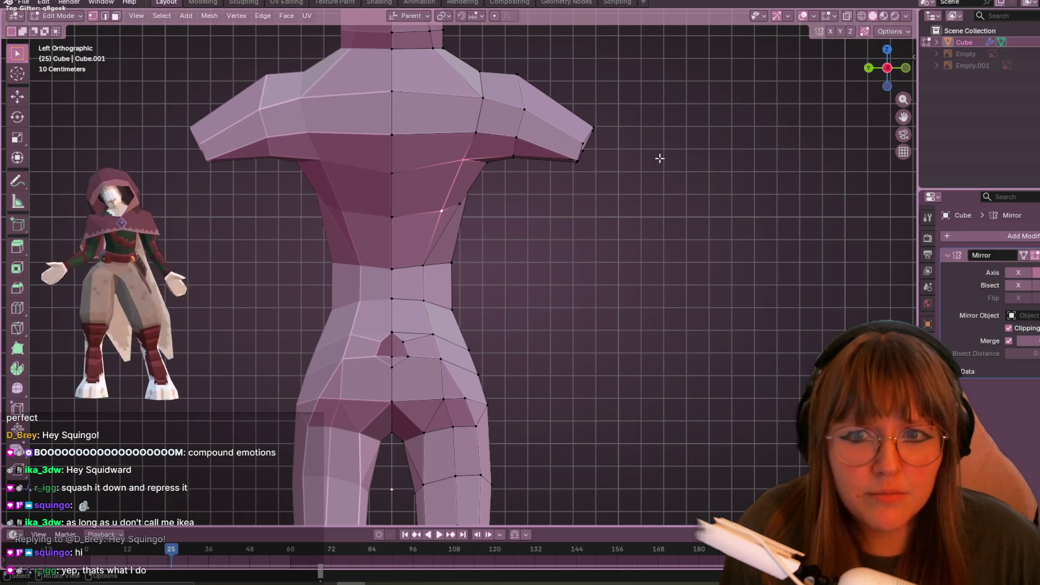
key(g)
key(g)
click(468, 198)
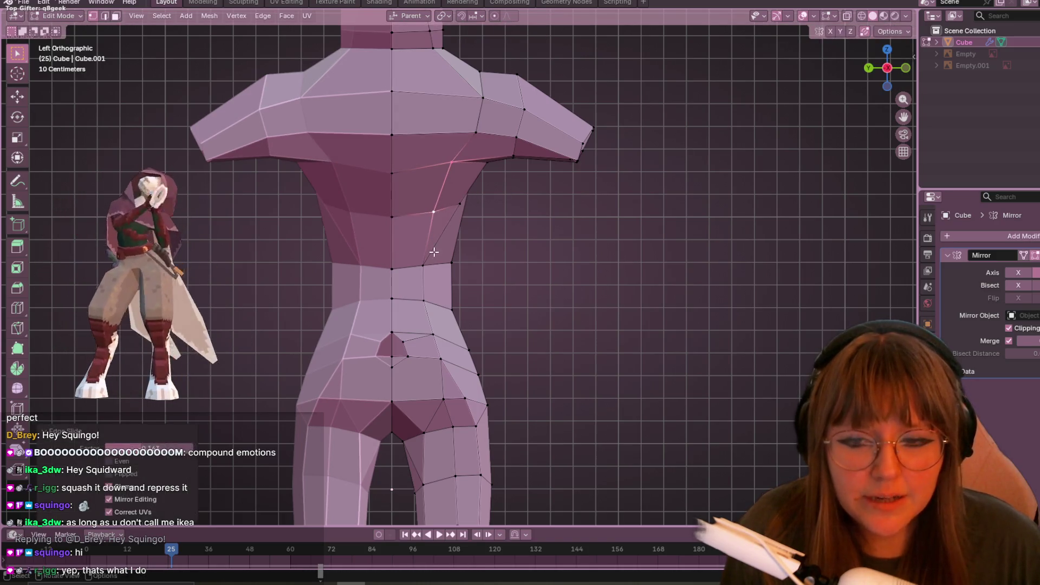
Step: Slide and move the waist vertices to narrow the waist
click(425, 265)
key(g)
key(g)
click(439, 272)
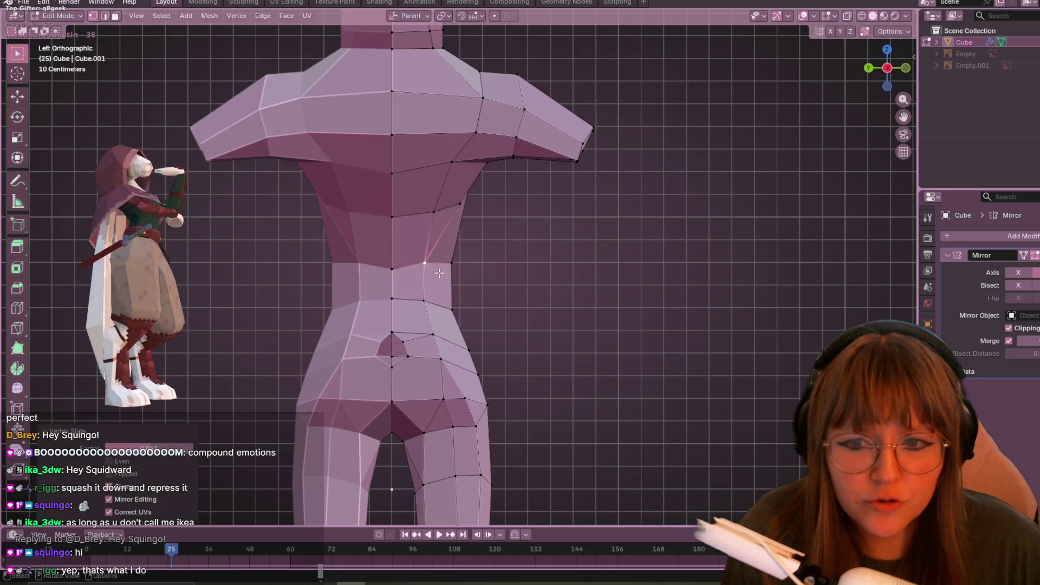
key(g)
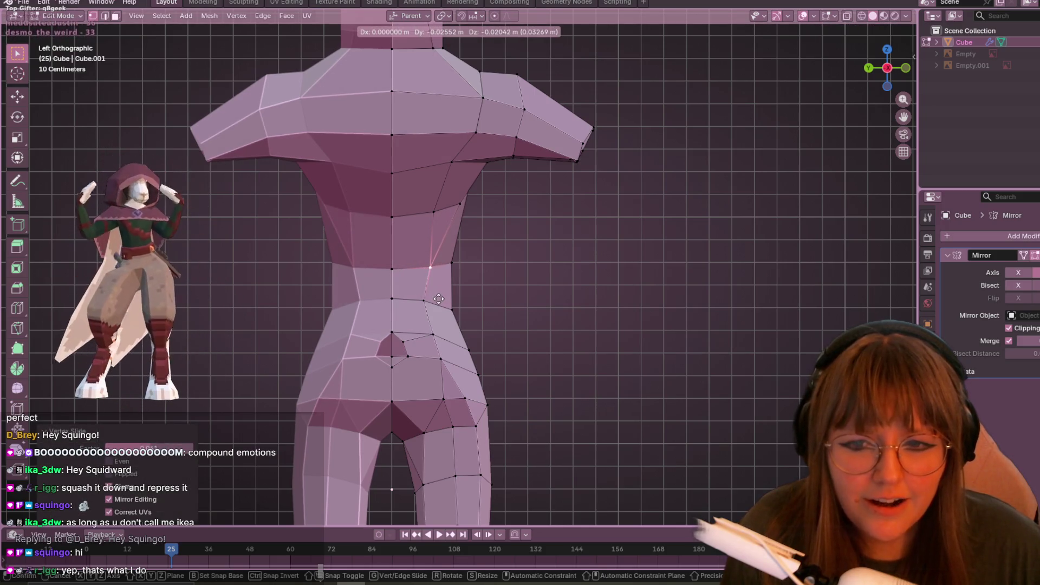
click(437, 300)
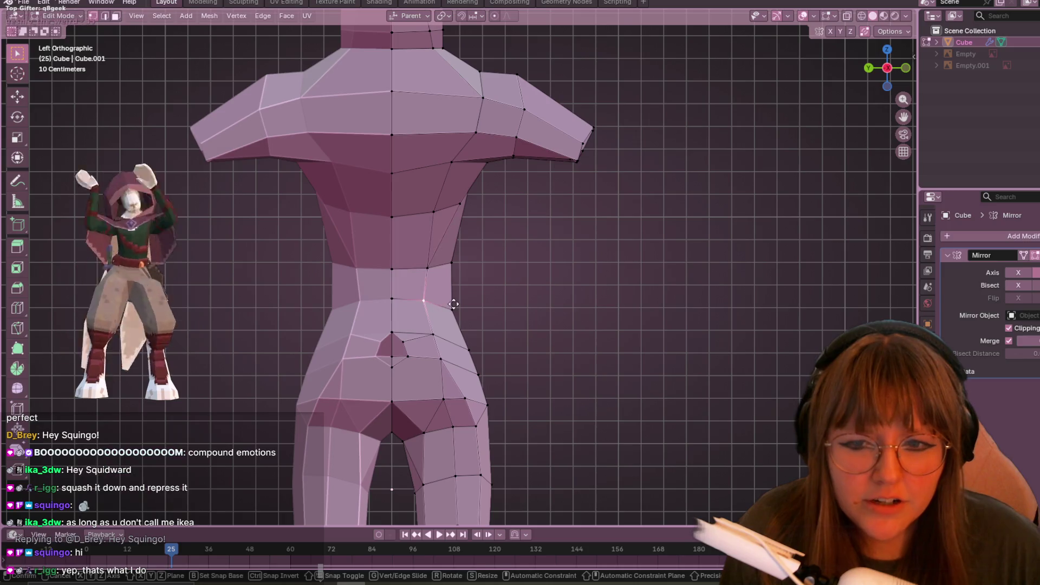
click(433, 333)
key(g)
key(g)
click(432, 331)
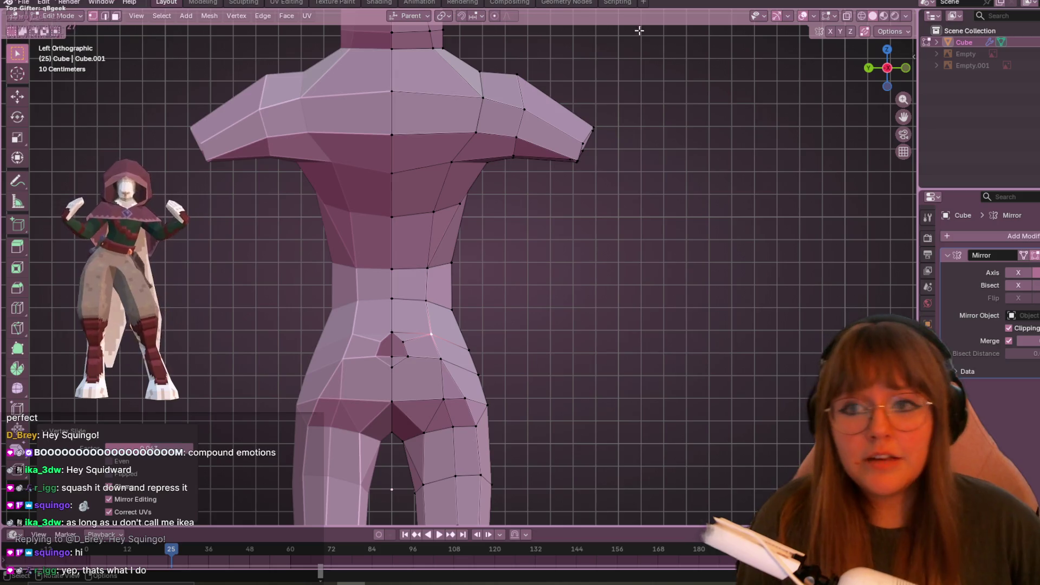
Step: Slide the vertex beneath the shoulder up along its edge to deepen the chest
scroll(452, 120, up, 1)
click(476, 108)
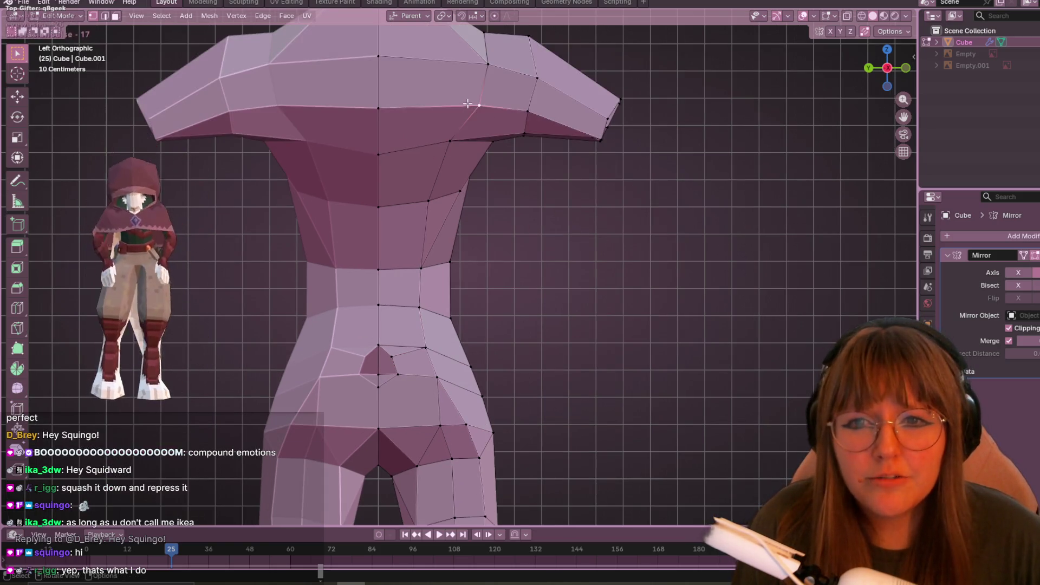
shift+middle_drag(518, 92, 535, 201)
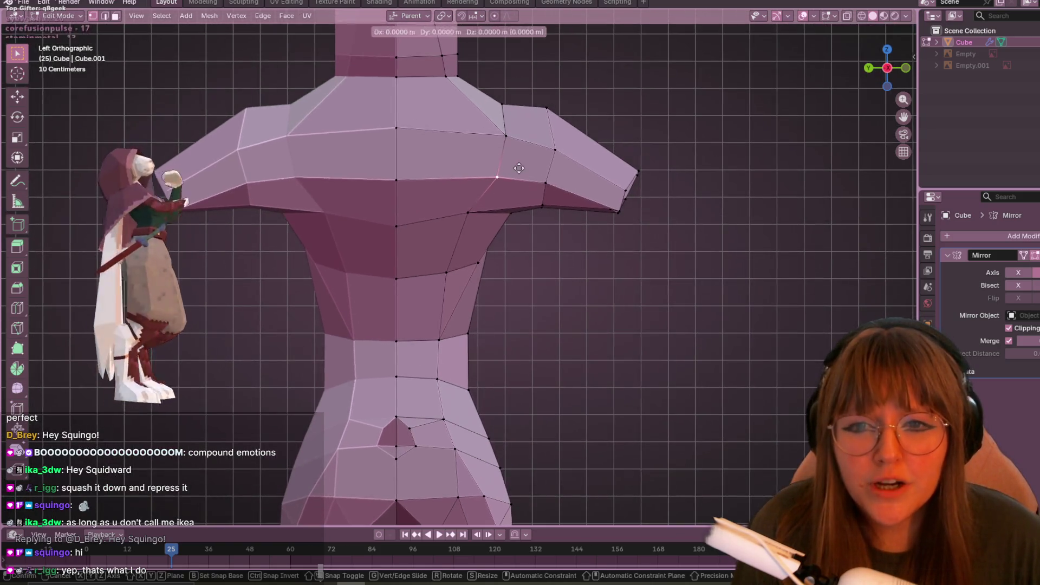
key(g)
right_click(481, 213)
click(478, 264)
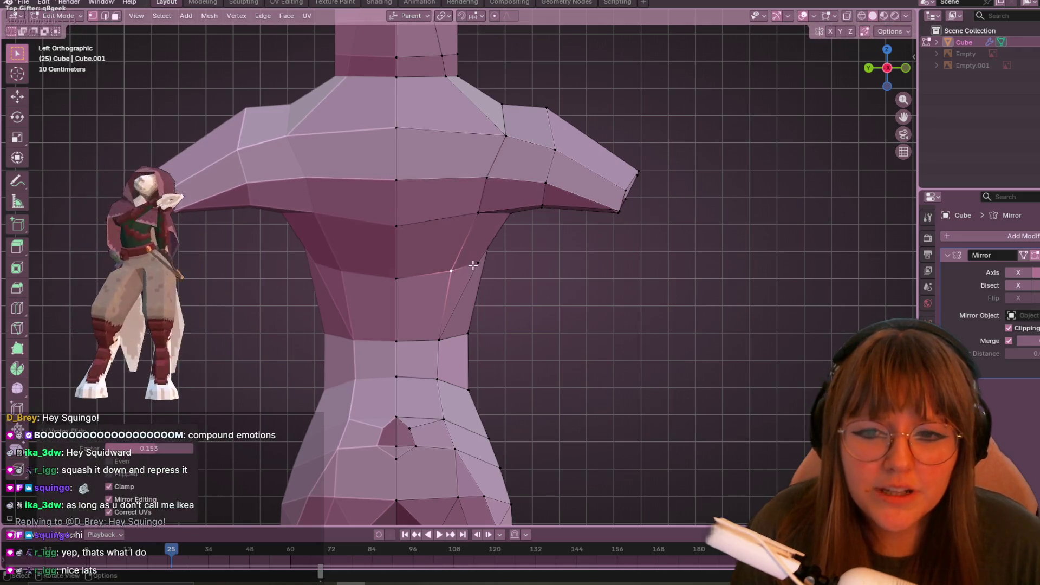
click(486, 266)
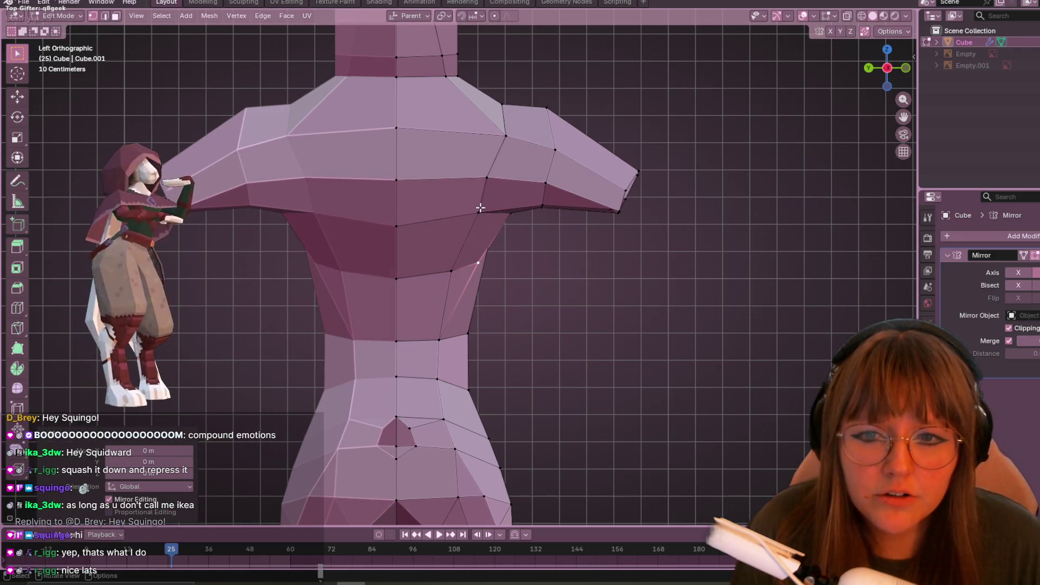
click(479, 211)
key(g)
key(g)
click(583, 173)
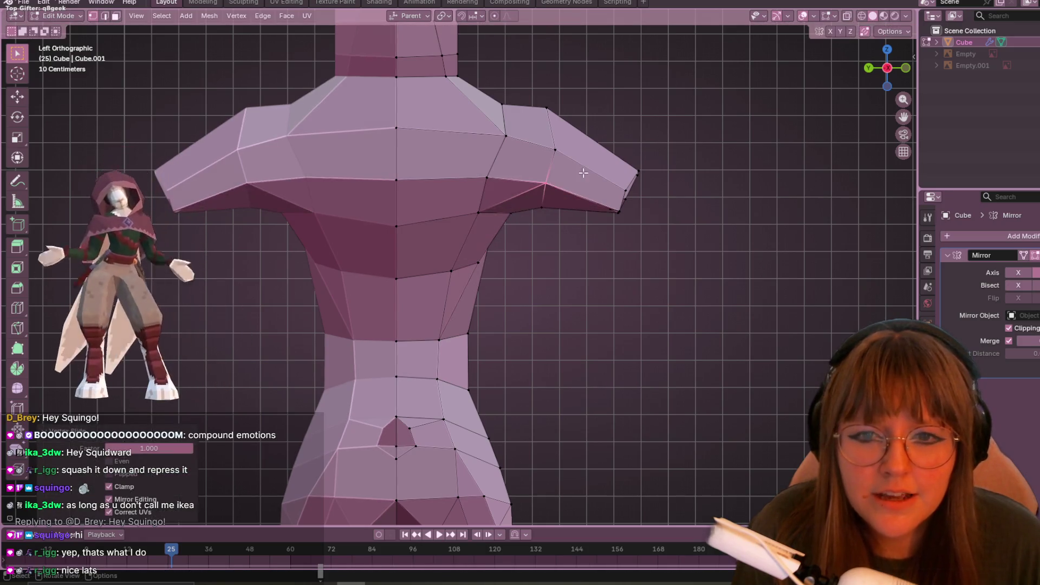
Step: Inspect the torso in perspective and again from the left side view
mouse_move(648, 205)
middle_down()
mouse_move(662, 193)
mouse_move(658, 215)
middle_up()
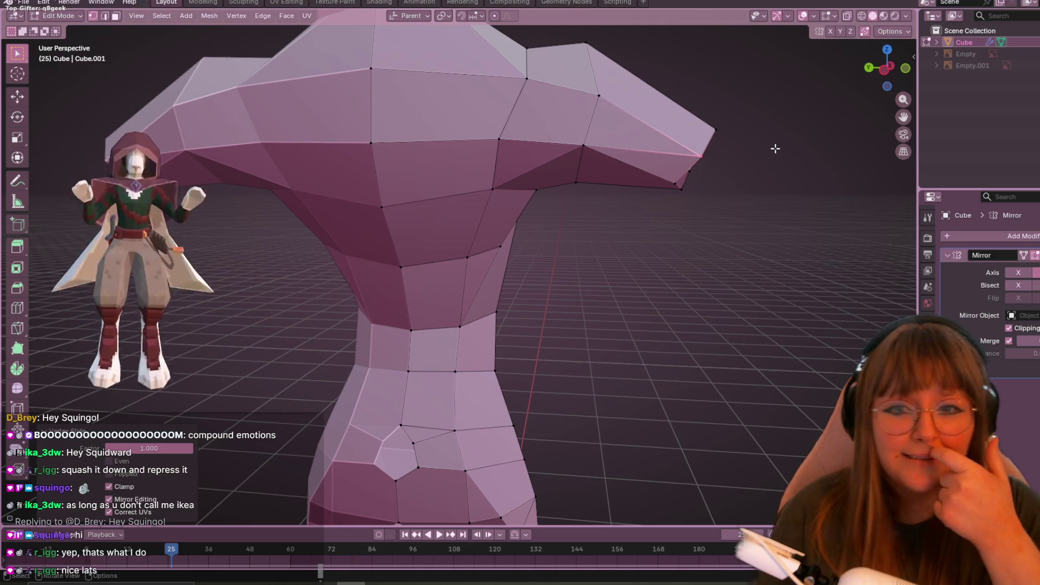
click(885, 70)
mouse_move(720, 213)
shift+middle_down()
mouse_move(576, 112)
mouse_move(577, 157)
shift+middle_up()
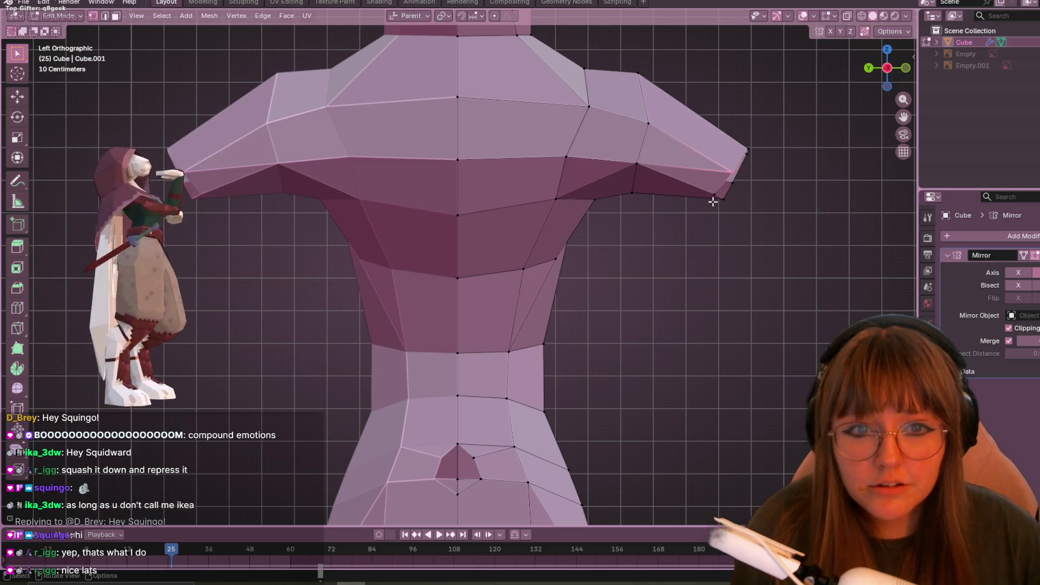
scroll(852, 101, up, 2)
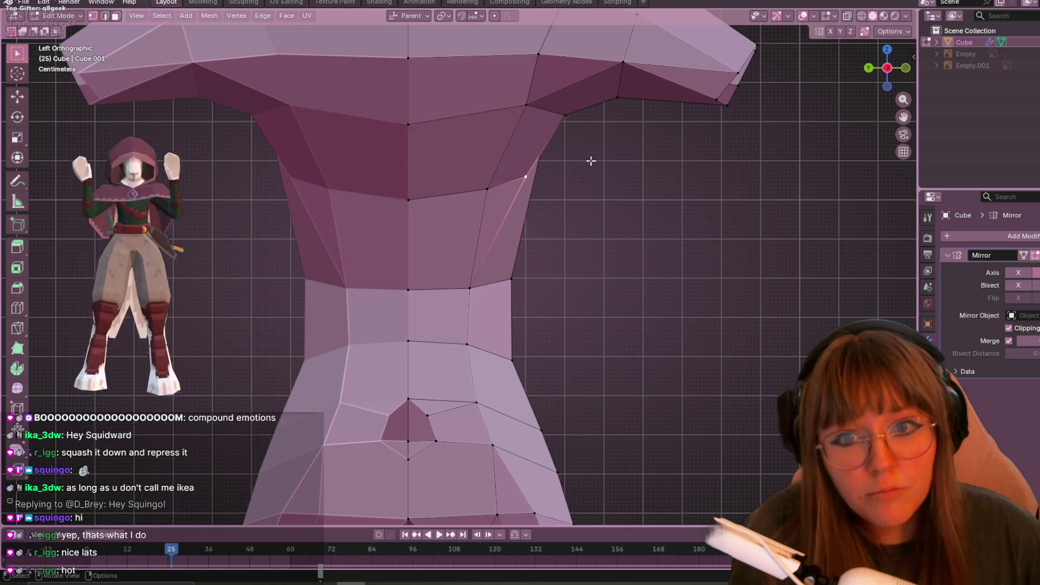
mouse_move(590, 160)
middle_down()
mouse_move(570, 138)
mouse_move(542, 157)
mouse_move(521, 152)
middle_up()
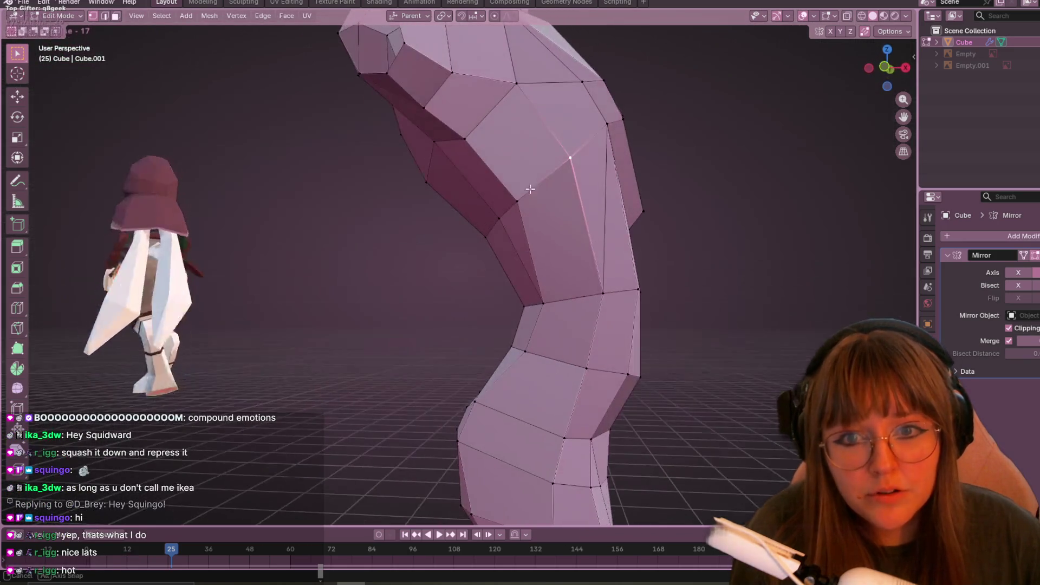
Step: In front view, slide the selected vertex along its edge and check it from above
click(879, 64)
key(shift+v)
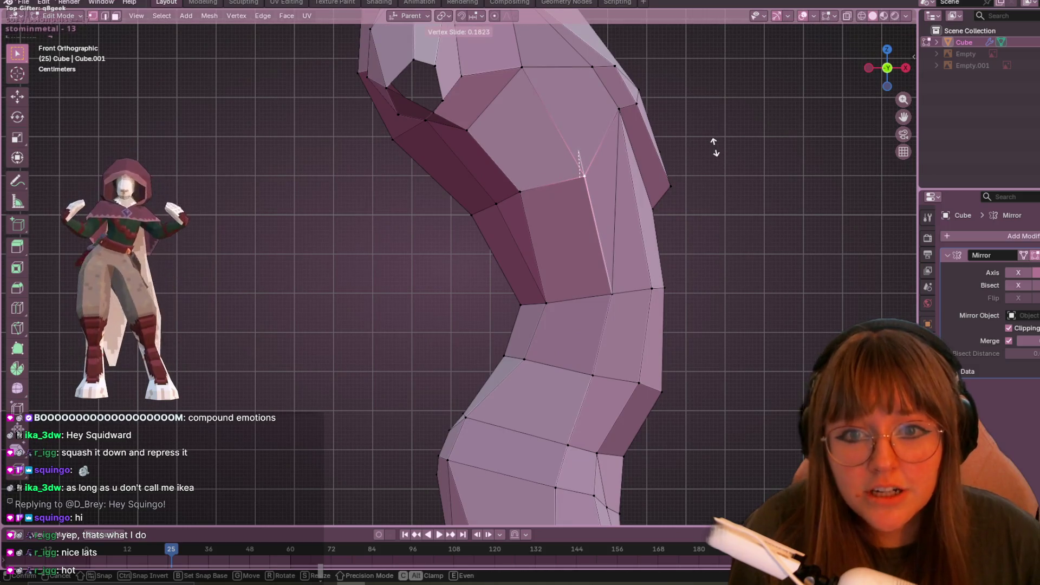
click(714, 146)
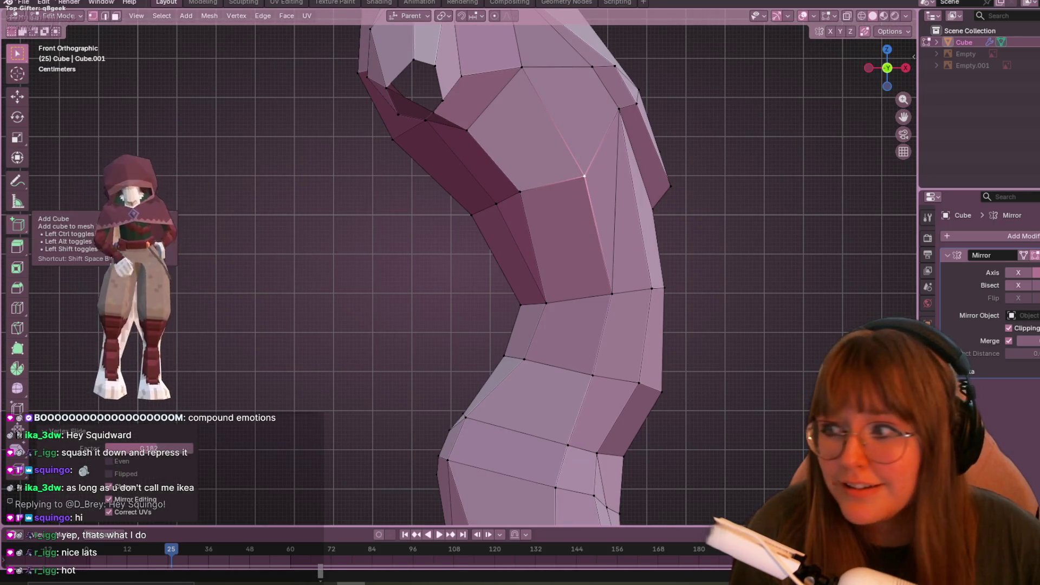
middle_drag(270, 163, 476, 87)
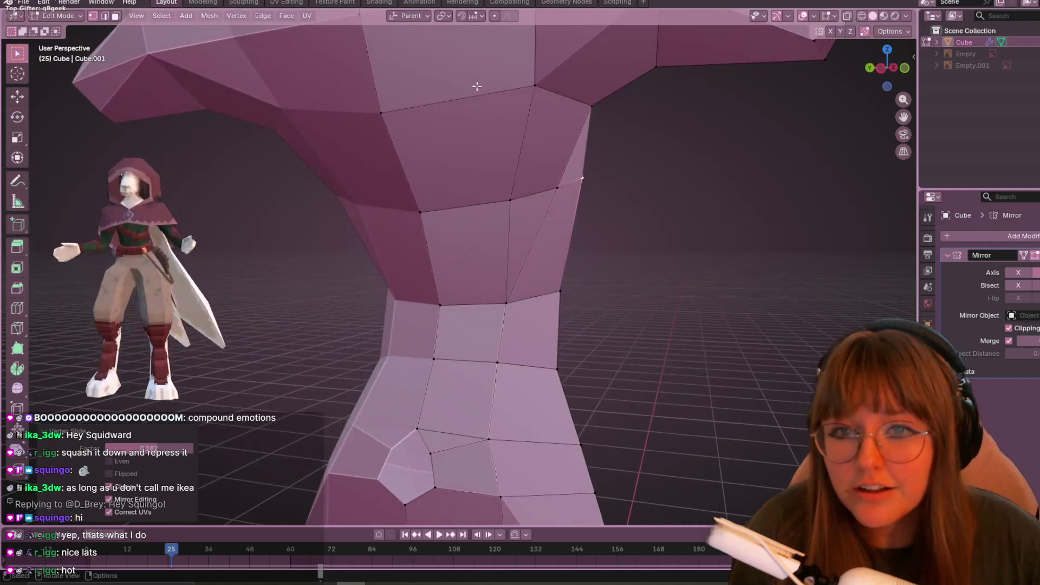
click(882, 68)
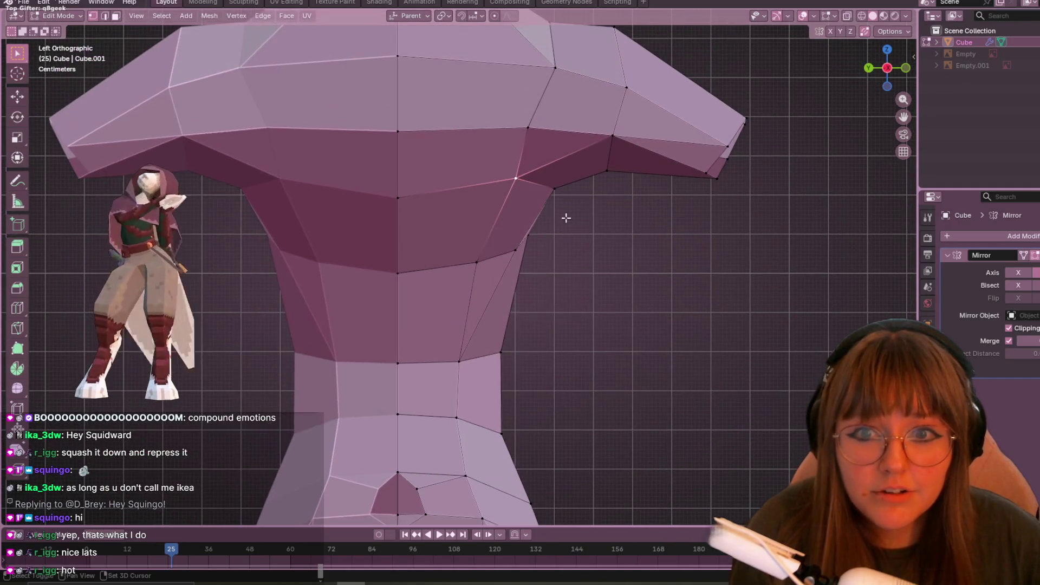
Step: Raise the chest vertex and slide a vertex near the shoulders along its edge
key(g)
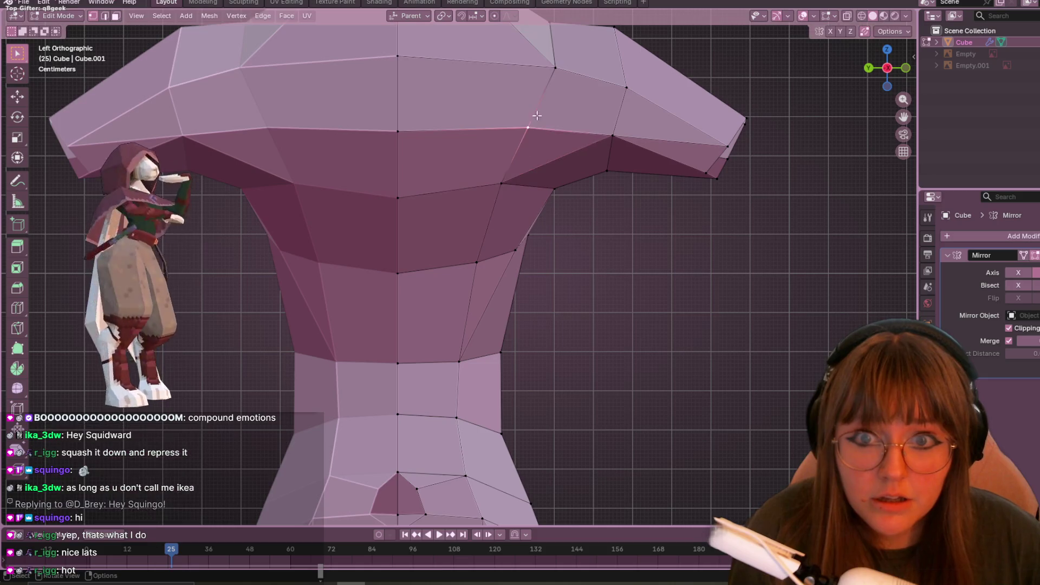
click(553, 101)
shift+middle_drag(552, 101, 563, 210)
key(g)
key(g)
click(534, 192)
mouse_move(578, 162)
shift+middle_down()
mouse_move(587, 206)
mouse_move(624, 192)
shift+middle_up()
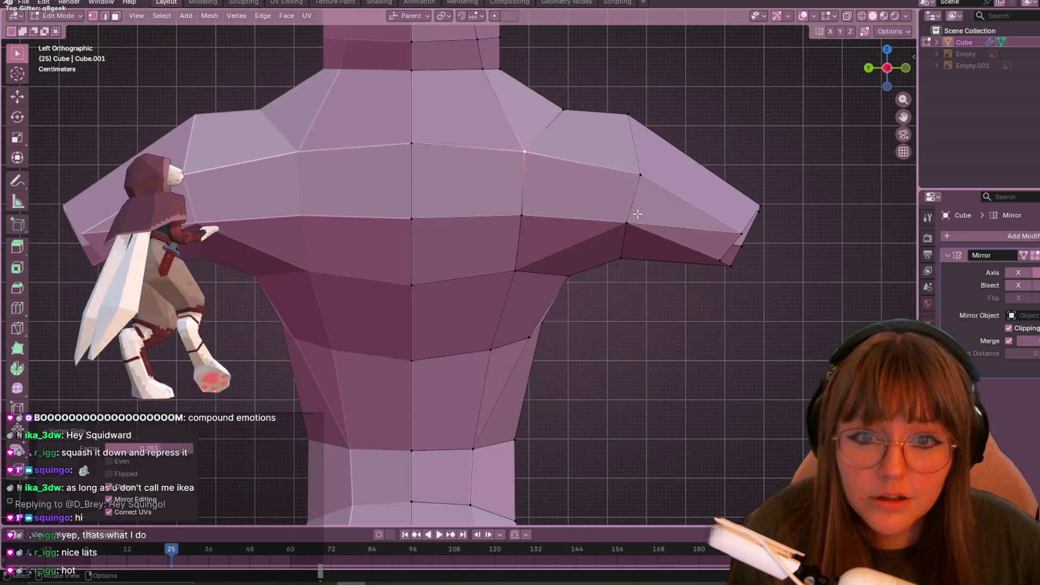
click(637, 214)
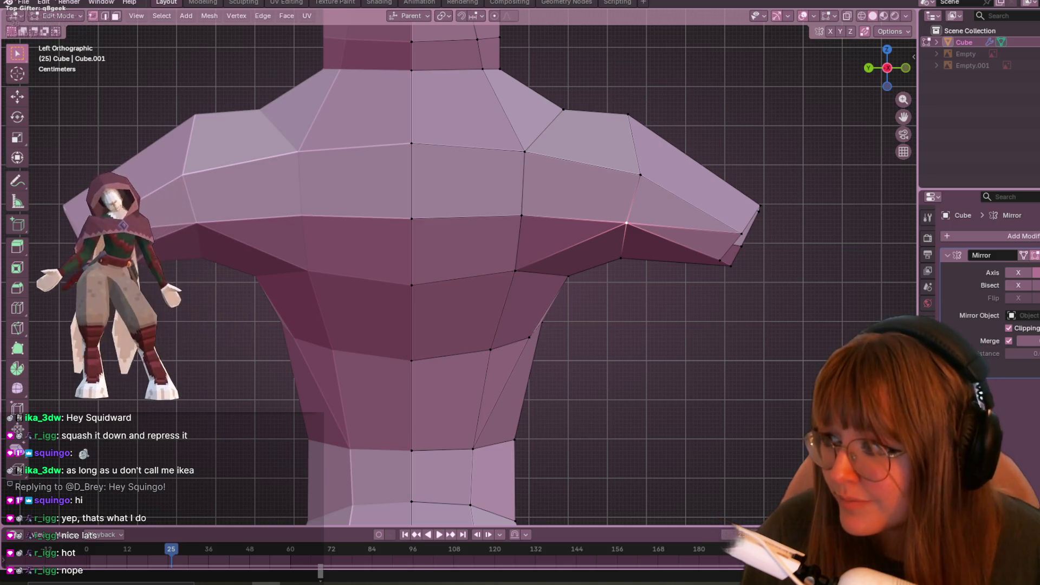
Step: Slide the side-of-ribcage vertex to factor 0.136, then zoom out to view the torso
mouse_move(675, 403)
shift+middle_down()
mouse_move(727, 349)
mouse_move(554, 282)
shift+middle_up()
click(415, 225)
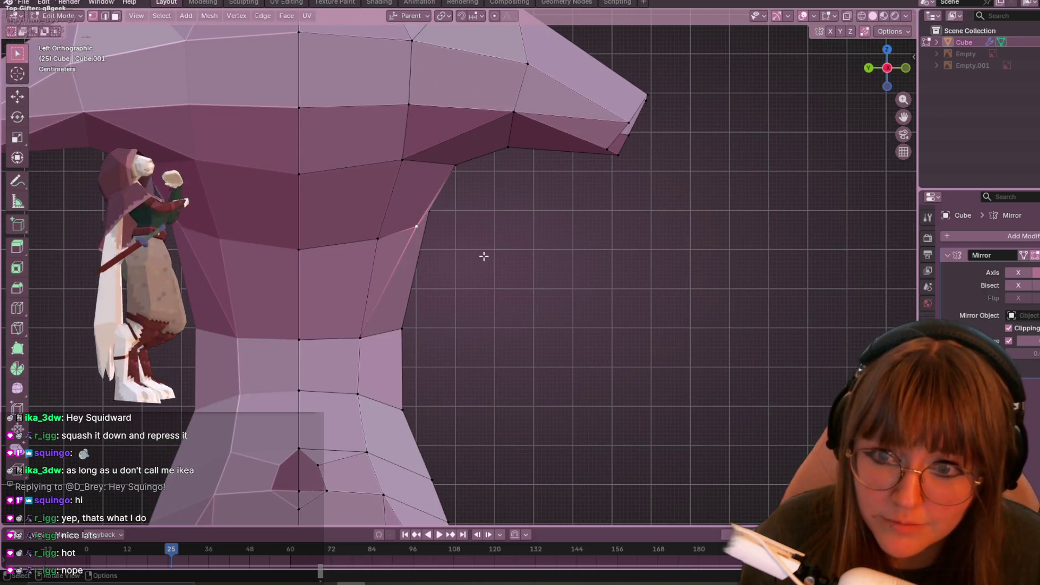
shift+middle_drag(483, 250, 553, 283)
key(shift+v)
click(536, 276)
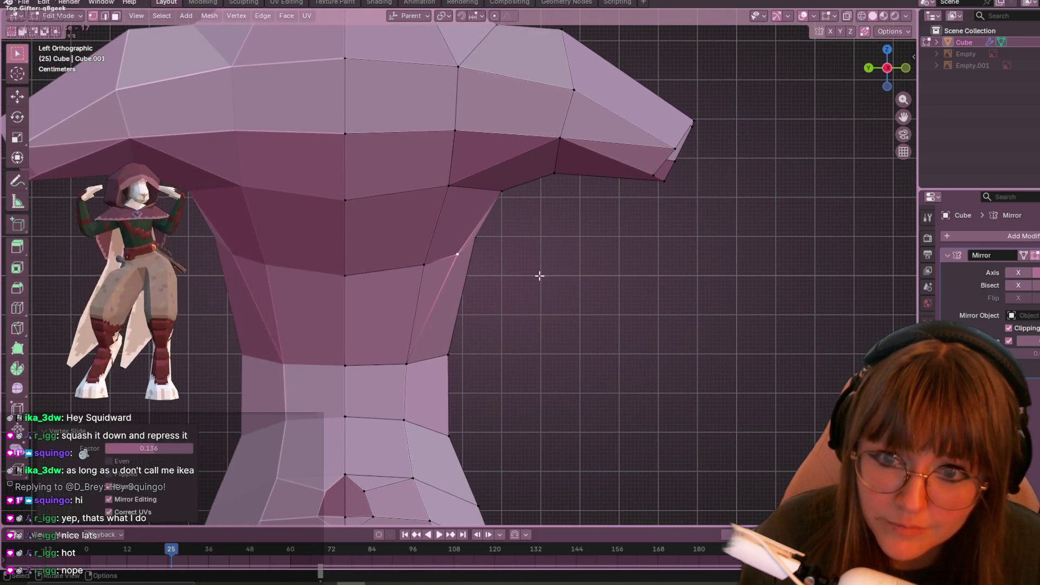
scroll(521, 260, down, 4)
mouse_move(514, 260)
shift+middle_down()
mouse_move(578, 156)
mouse_move(560, 168)
shift+middle_up()
scroll(525, 185, up, 2)
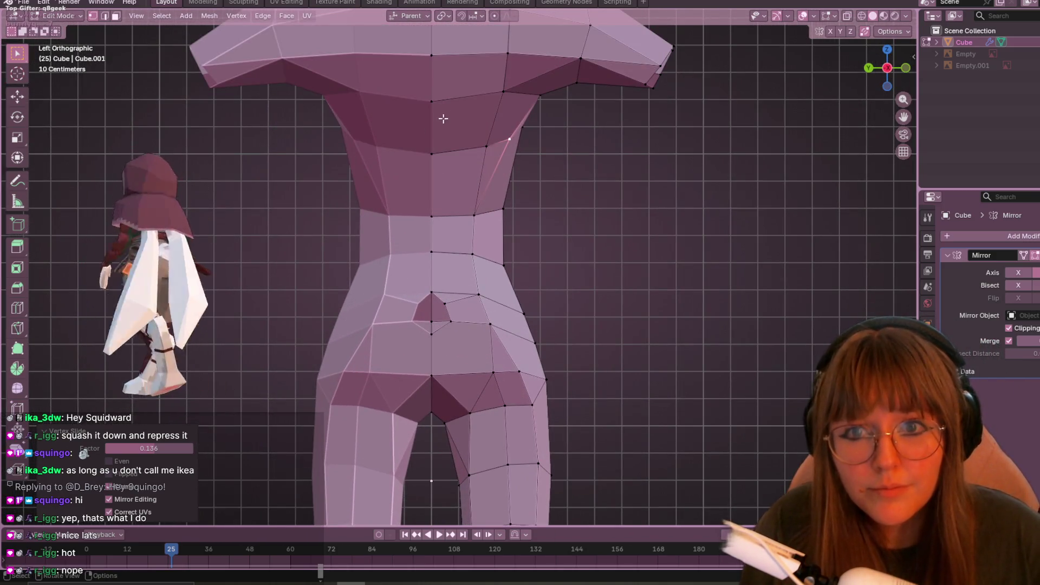
Step: Move a vertex at the side of the back, then orbit around the waist and chest
shift+middle_drag(444, 119, 418, 134)
key(g)
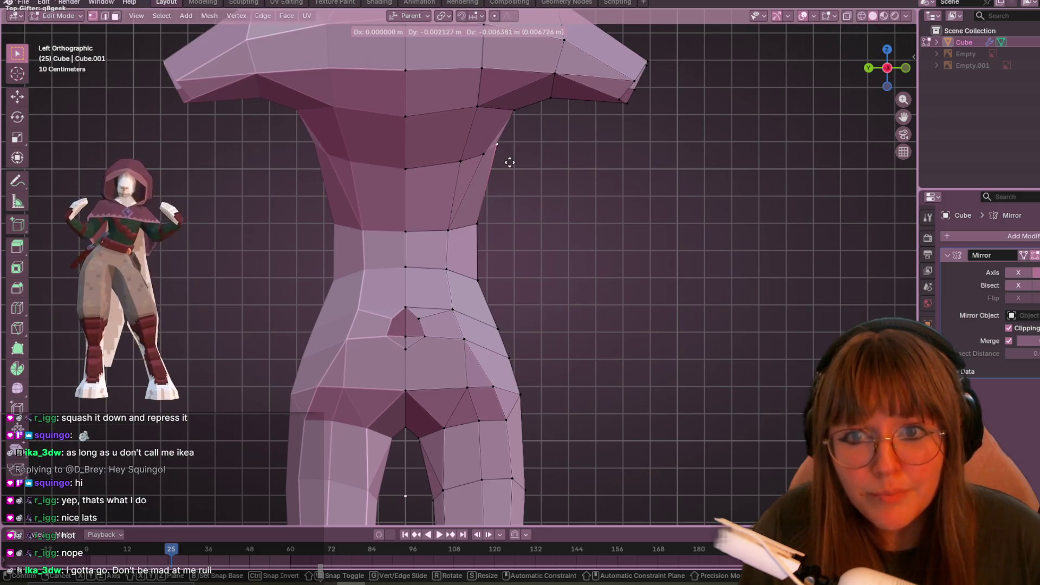
click(510, 163)
scroll(524, 141, up, 2)
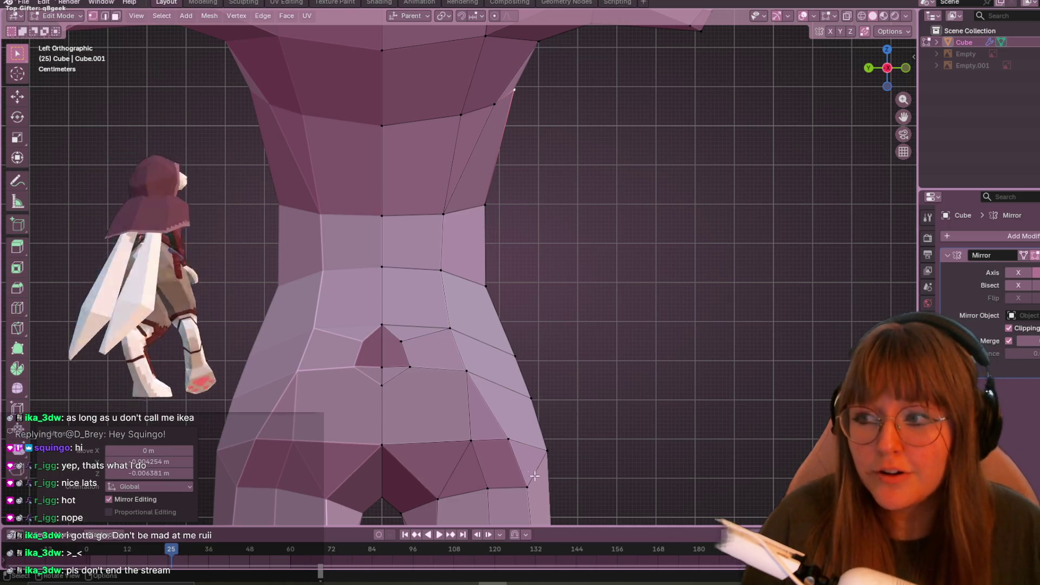
shift+middle_drag(535, 363, 538, 344)
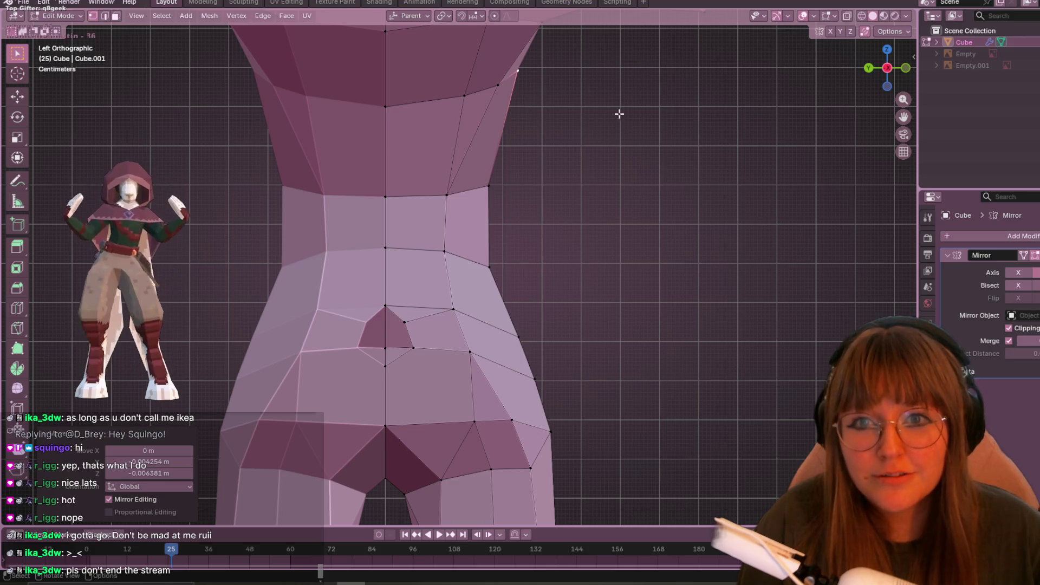
middle_drag(619, 114, 588, 241)
scroll(585, 260, up, 3)
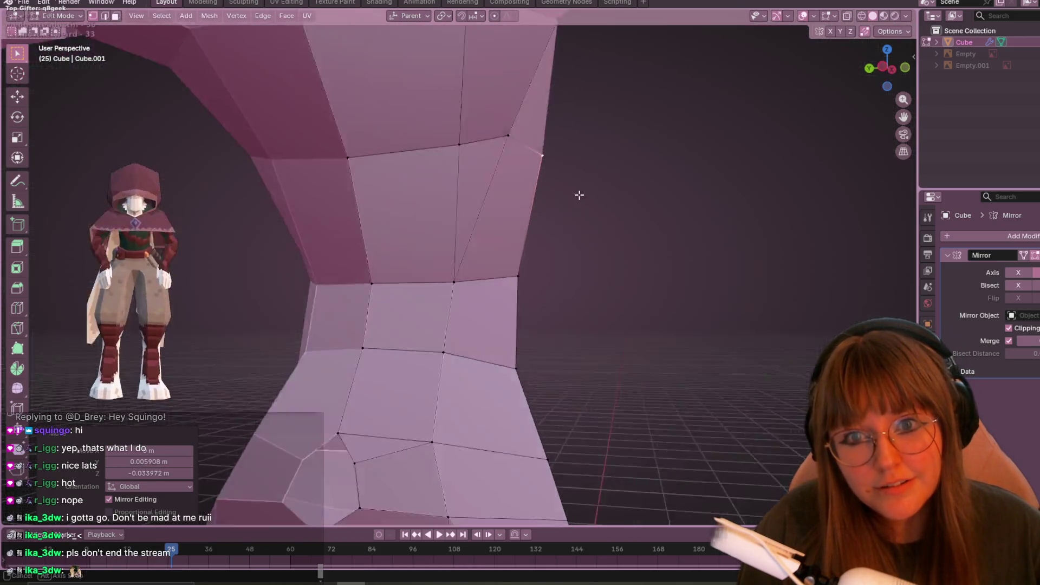
scroll(579, 195, down, 5)
mouse_move(580, 195)
middle_down()
mouse_move(457, 239)
mouse_move(466, 178)
middle_up()
scroll(490, 125, up, 4)
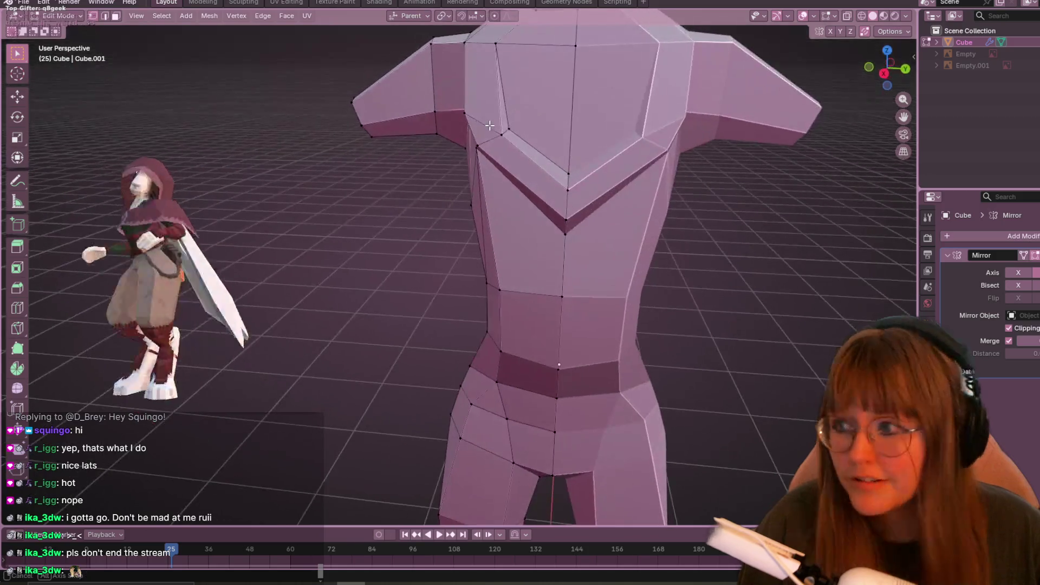
Step: In Right Orthographic view, lower the vertex on the chest's upper edge
click(884, 73)
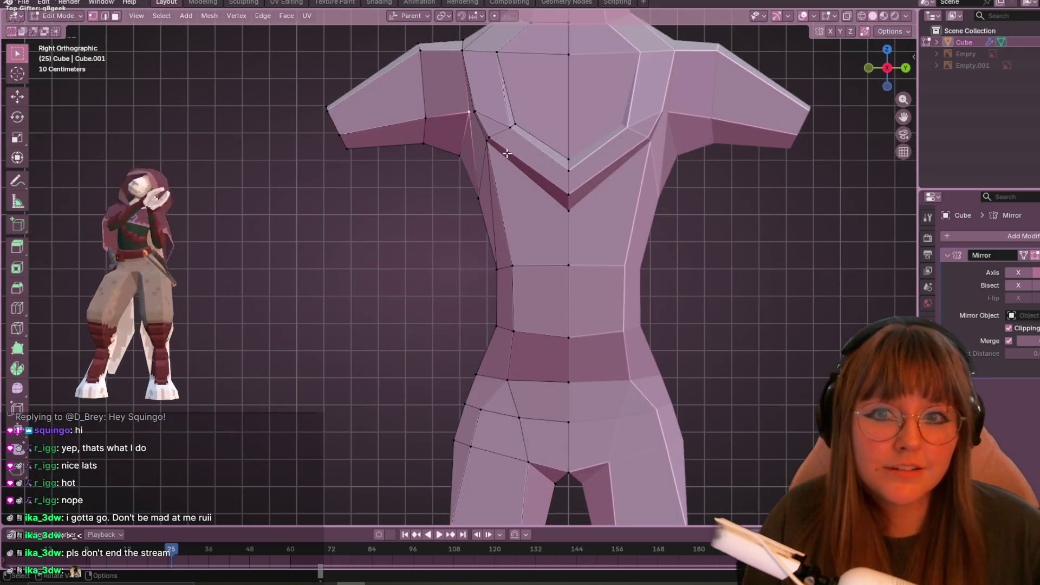
key(g)
click(499, 165)
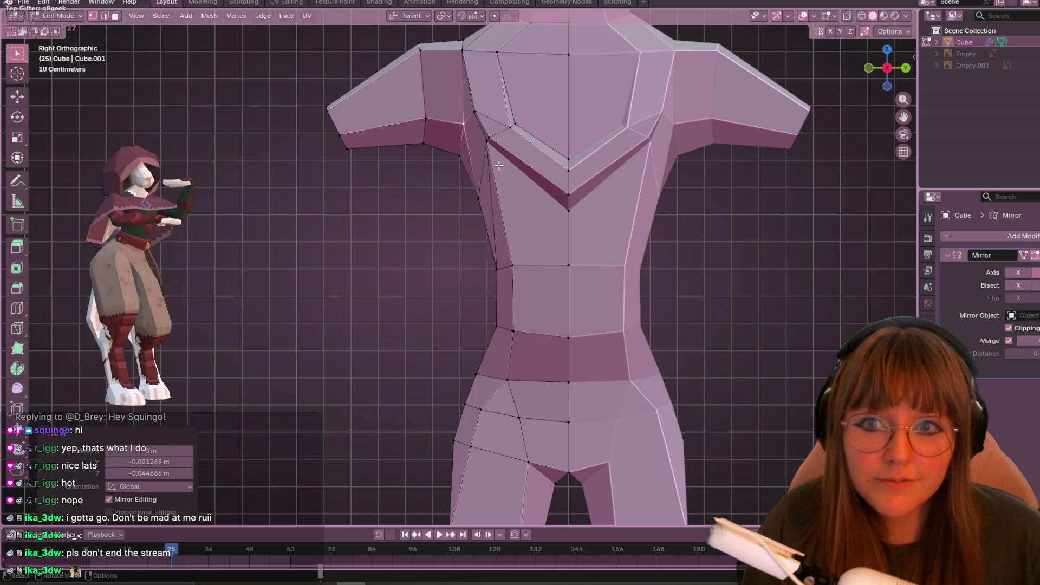
click(477, 197)
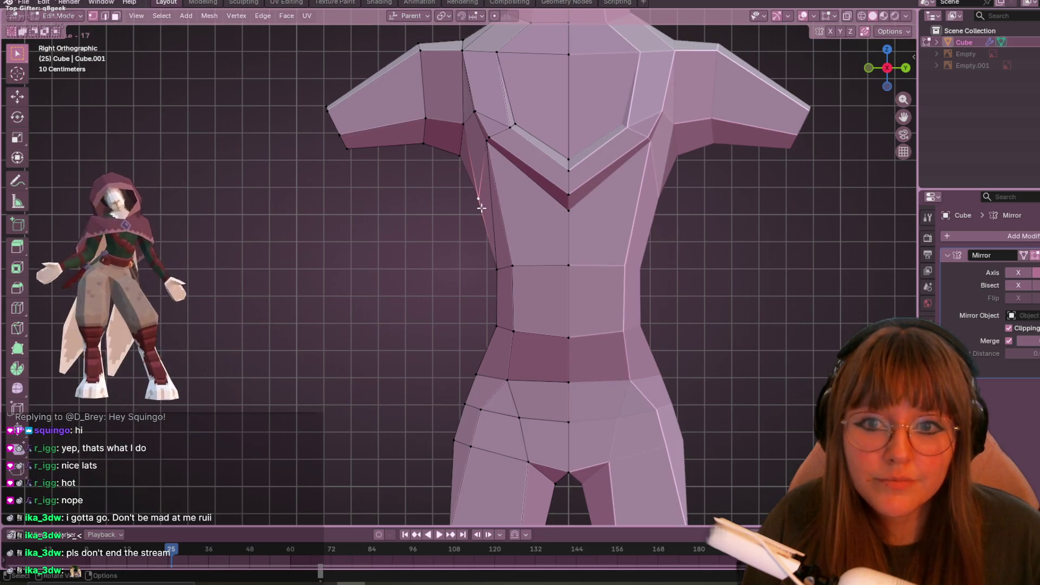
click(493, 280)
mouse_move(493, 280)
middle_down()
mouse_move(497, 309)
mouse_move(731, 276)
middle_up()
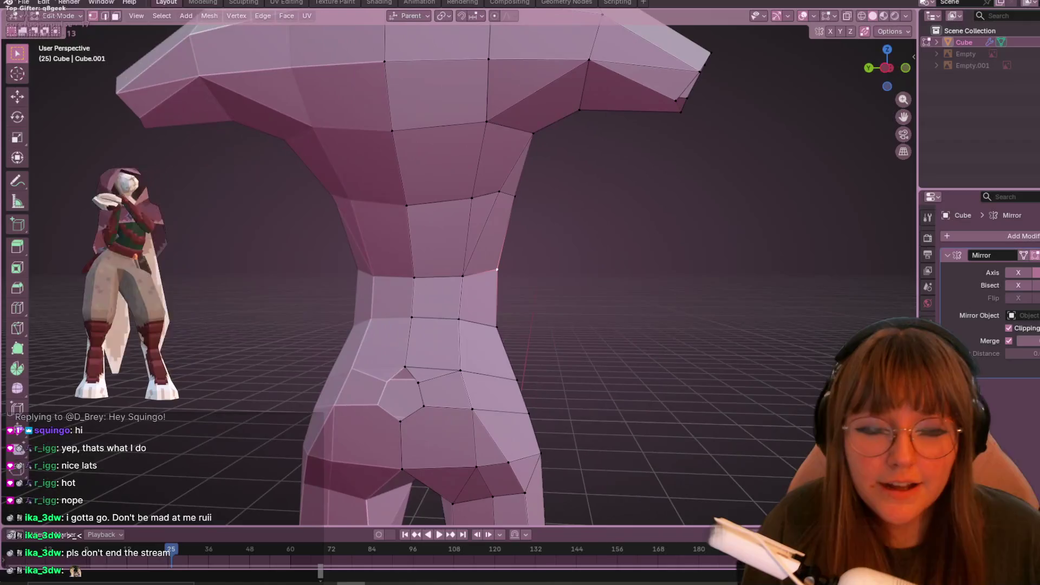
Step: In Left Orthographic view, move the selected torso vertex
click(884, 66)
key(g)
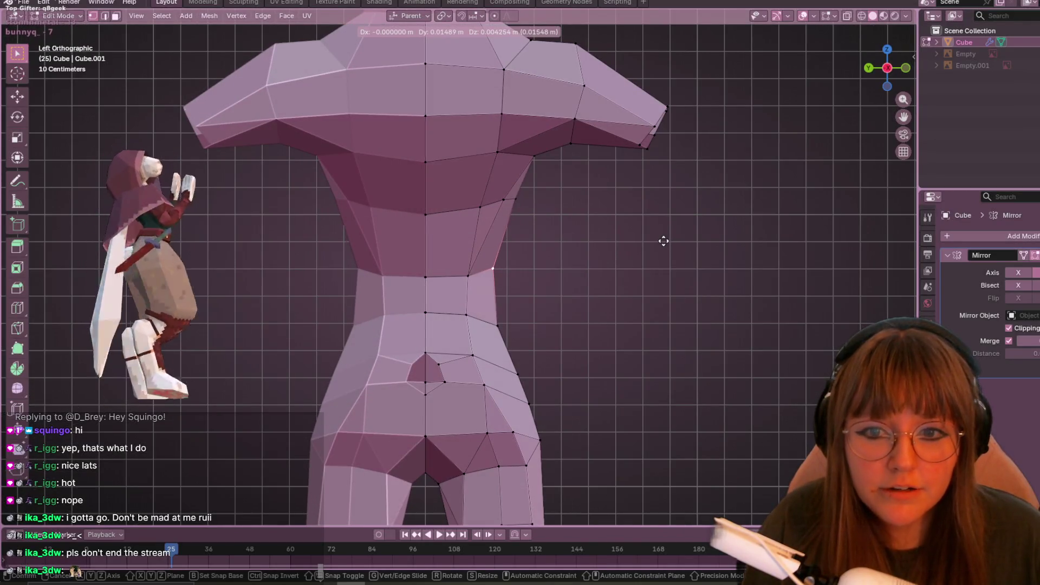
click(664, 240)
click(497, 206)
shift+scroll(544, 207, up, 4)
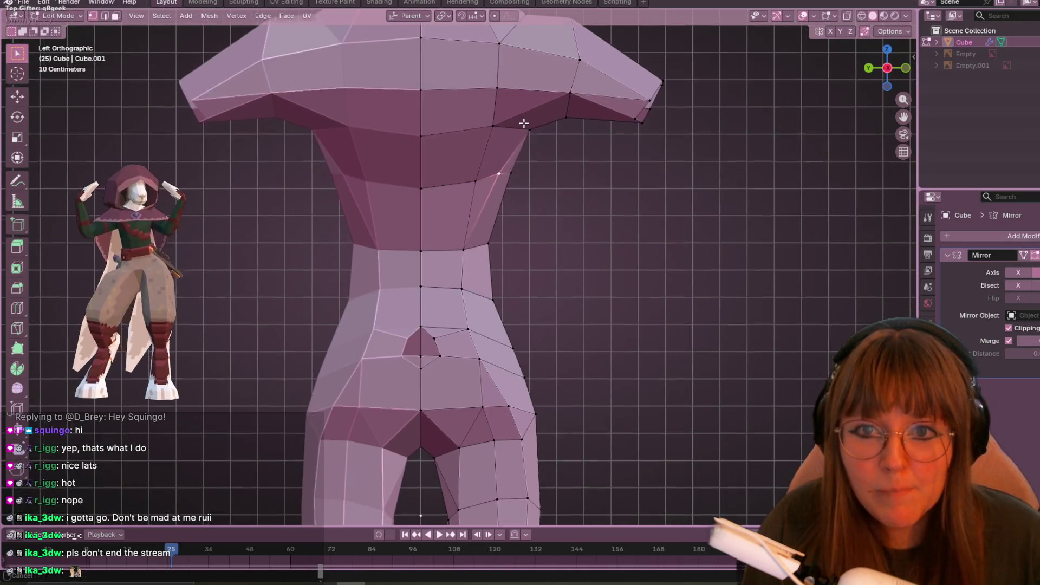
Step: Nudge the vertices under, on top of and at the tip of the shoulder
click(567, 196)
key(g)
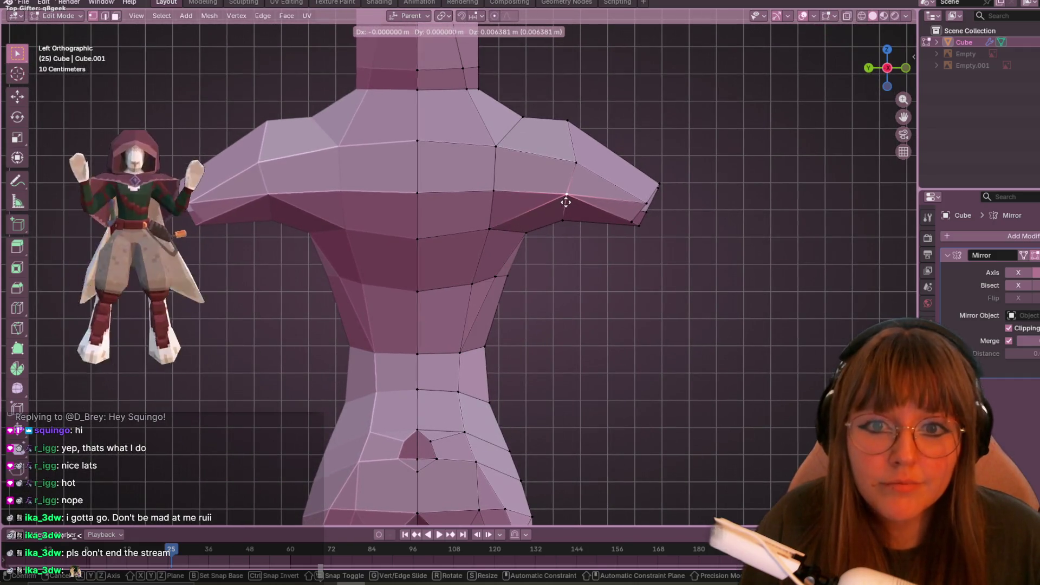
click(564, 201)
click(576, 162)
key(g)
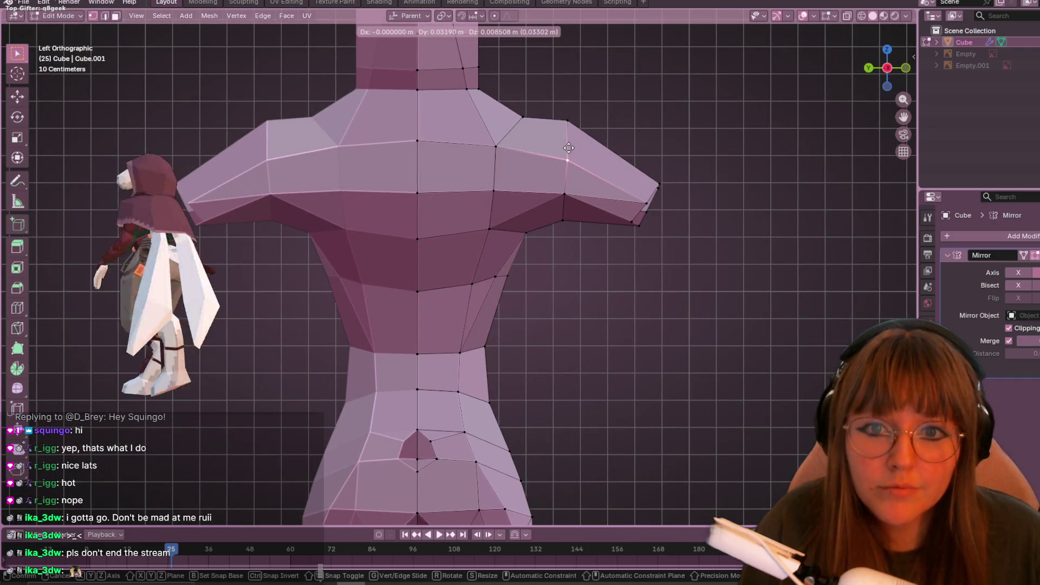
click(633, 197)
click(642, 201)
key(g)
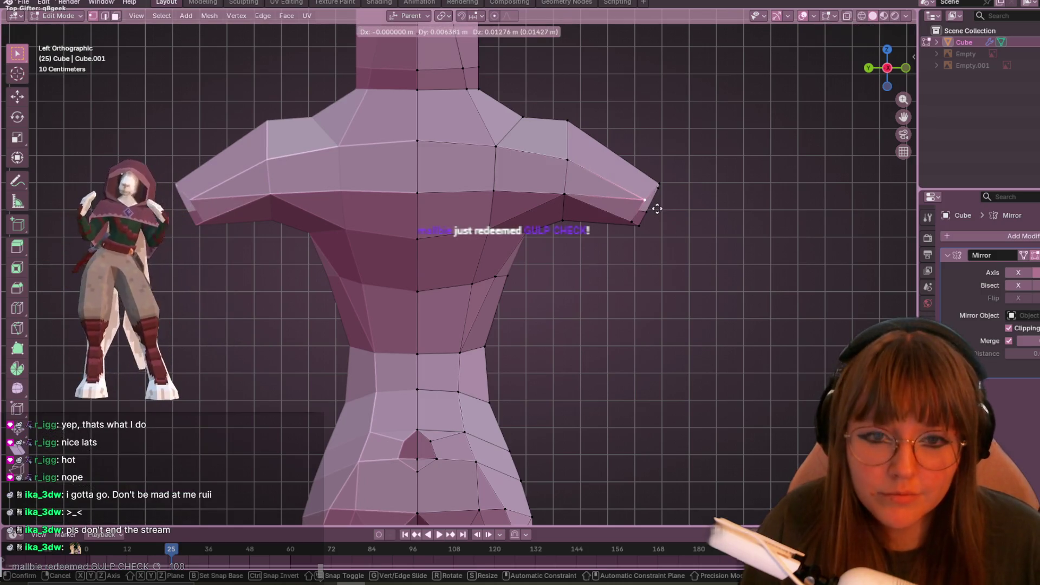
click(657, 209)
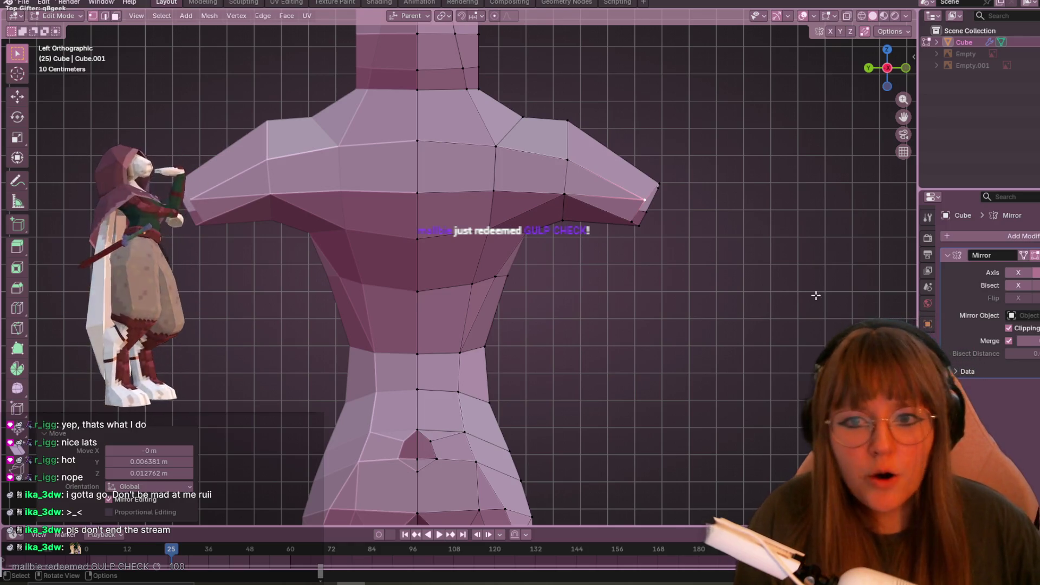
scroll(730, 377, down, 2)
Step: From a level view of the back, move the selected vertices
shift+middle_drag(730, 377, 729, 220)
mouse_move(701, 255)
middle_down()
mouse_move(648, 200)
mouse_move(565, 223)
mouse_move(550, 145)
middle_up()
mouse_move(485, 96)
middle_down()
mouse_move(613, 135)
mouse_move(597, 90)
mouse_move(494, 107)
mouse_move(578, 119)
mouse_move(477, 233)
mouse_move(349, 255)
mouse_move(558, 114)
mouse_move(580, 111)
mouse_move(520, 163)
mouse_move(475, 246)
mouse_move(511, 155)
mouse_move(694, 144)
mouse_move(681, 83)
mouse_move(491, 58)
middle_up()
key(g)
click(546, 128)
scroll(523, 244, down, 5)
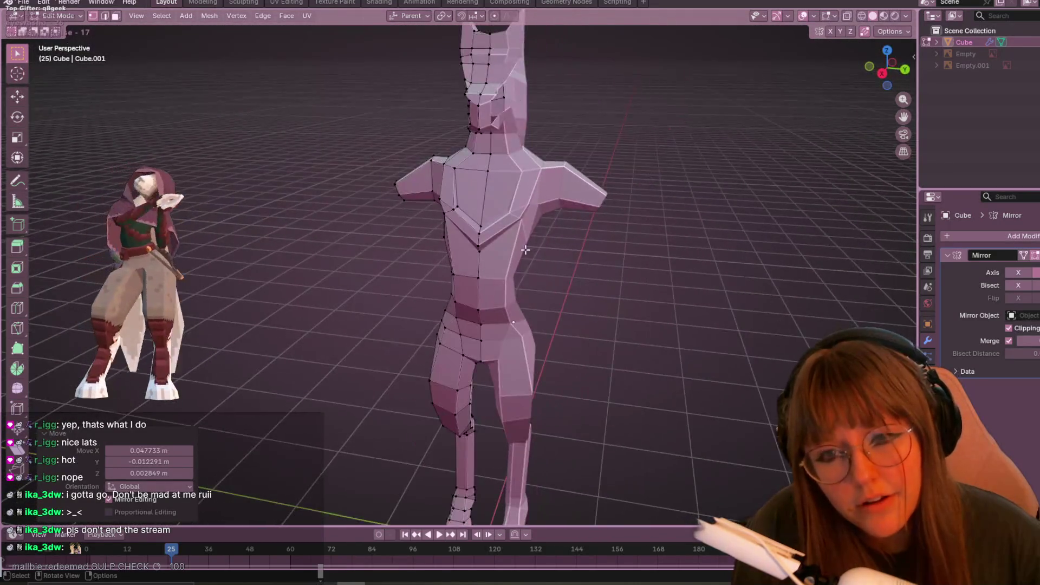
Step: Return to Object Mode to see the full body profile
mouse_move(522, 244)
middle_down()
mouse_move(567, 195)
mouse_move(581, 279)
mouse_move(812, 311)
mouse_move(518, 214)
mouse_move(548, 230)
mouse_move(538, 288)
mouse_move(609, 312)
mouse_move(636, 265)
middle_up()
key(Tab)
scroll(812, 310, up, 5)
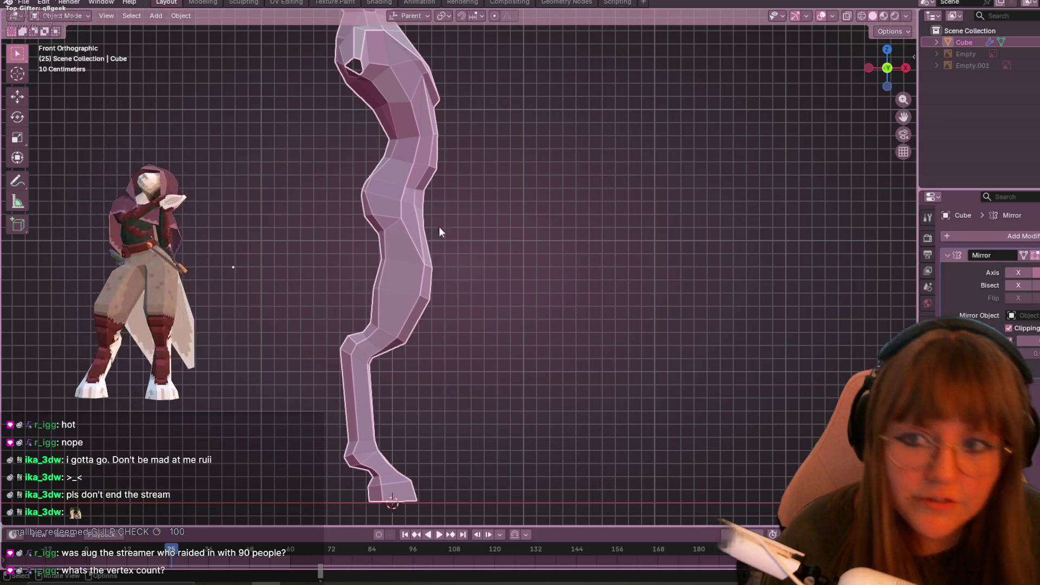
Step: Review the figure from above and a frontal angle, toggling between Object and Edit Mode
mouse_move(521, 256)
middle_down()
mouse_move(594, 229)
mouse_move(637, 275)
mouse_move(531, 259)
mouse_move(601, 296)
mouse_move(545, 275)
mouse_move(388, 272)
mouse_move(310, 237)
mouse_move(311, 254)
middle_up()
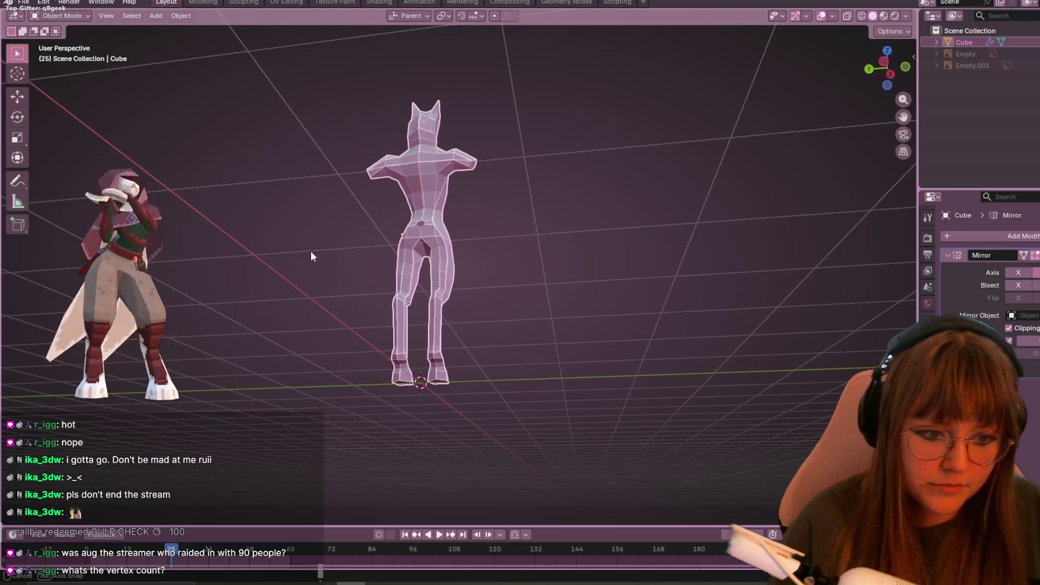
key(Tab)
mouse_move(676, 344)
middle_down()
mouse_move(633, 385)
mouse_move(575, 374)
mouse_move(547, 347)
middle_up()
key(Tab)
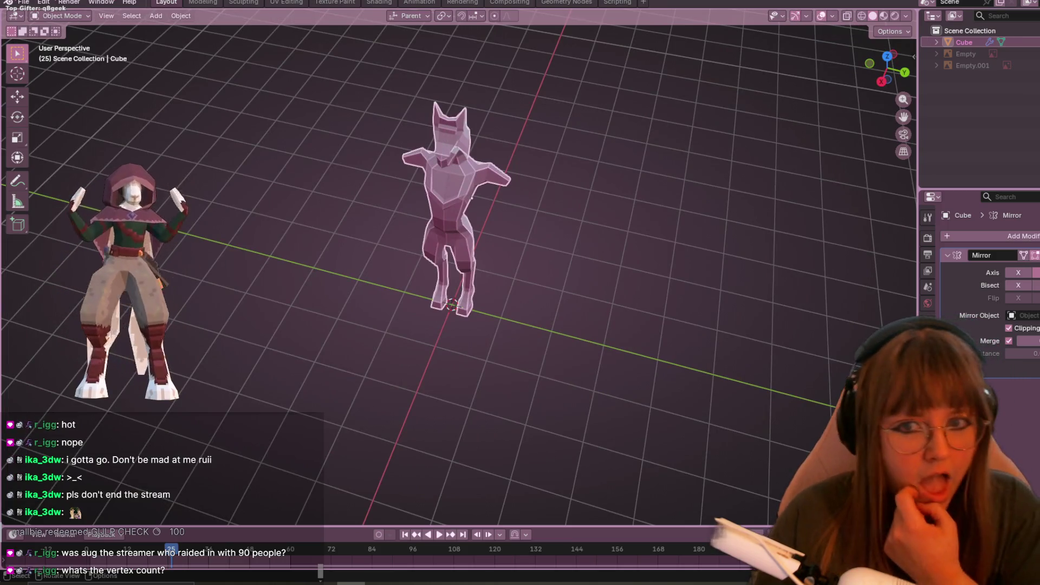
key(Tab)
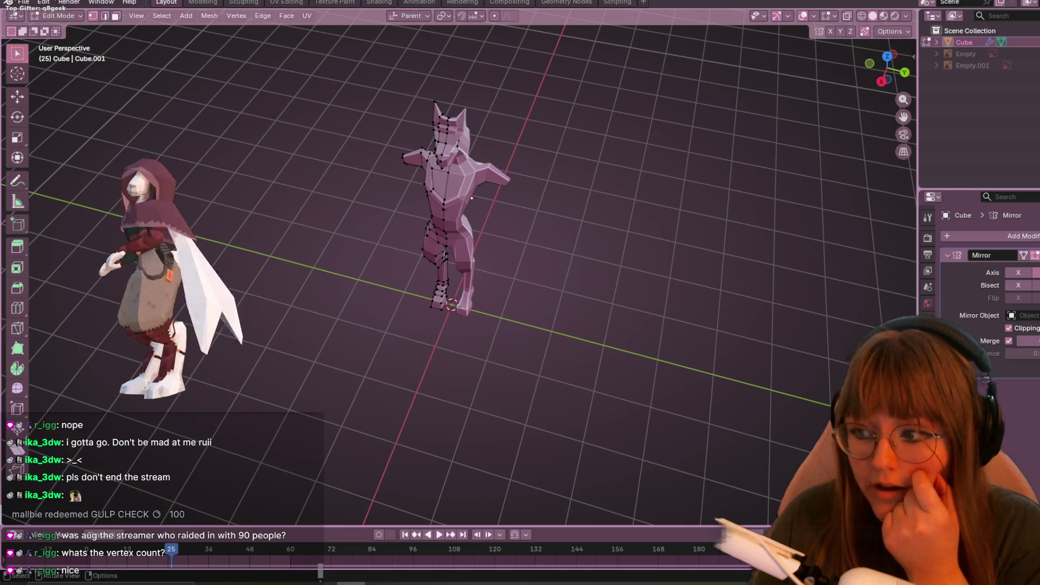
key(Tab)
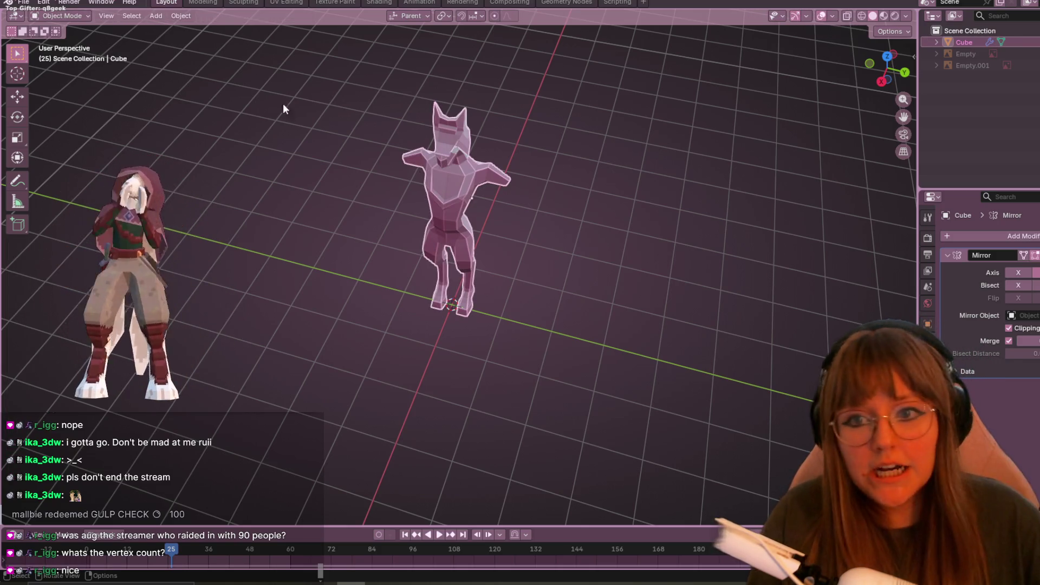
scroll(386, 209, up, 1)
Step: Orbit down around the legs and re-enter Edit Mode on the hips and legs
mouse_move(386, 209)
middle_down()
mouse_move(390, 200)
mouse_move(467, 213)
mouse_move(585, 164)
mouse_move(526, 119)
mouse_move(519, 169)
mouse_move(479, 240)
mouse_move(444, 271)
middle_up()
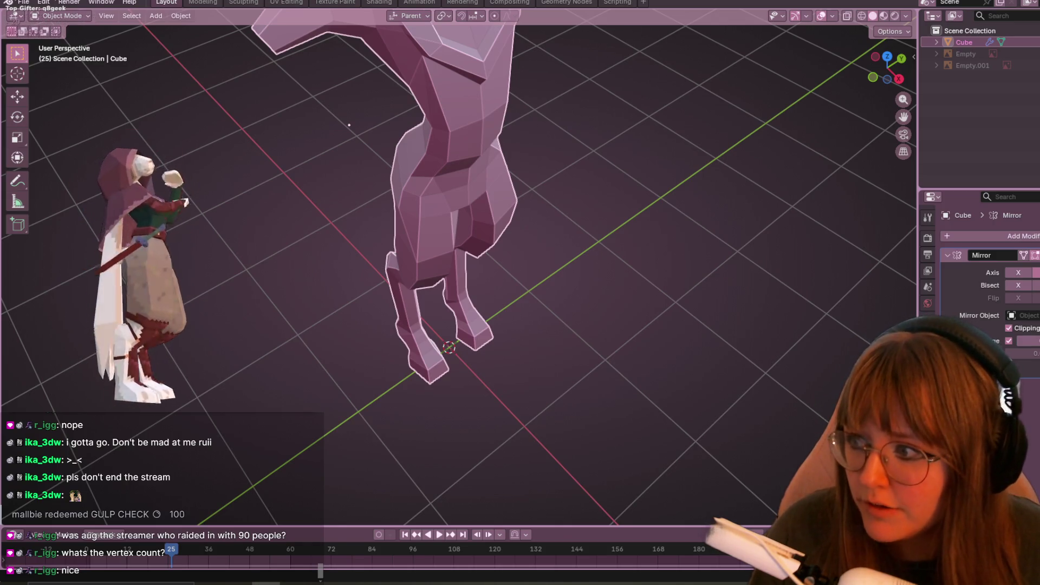
middle_drag(325, 205, 241, 277)
scroll(412, 220, up, 3)
mouse_move(412, 220)
middle_down()
mouse_move(571, 144)
mouse_move(425, 201)
middle_up()
key(Tab)
scroll(425, 201, down, 3)
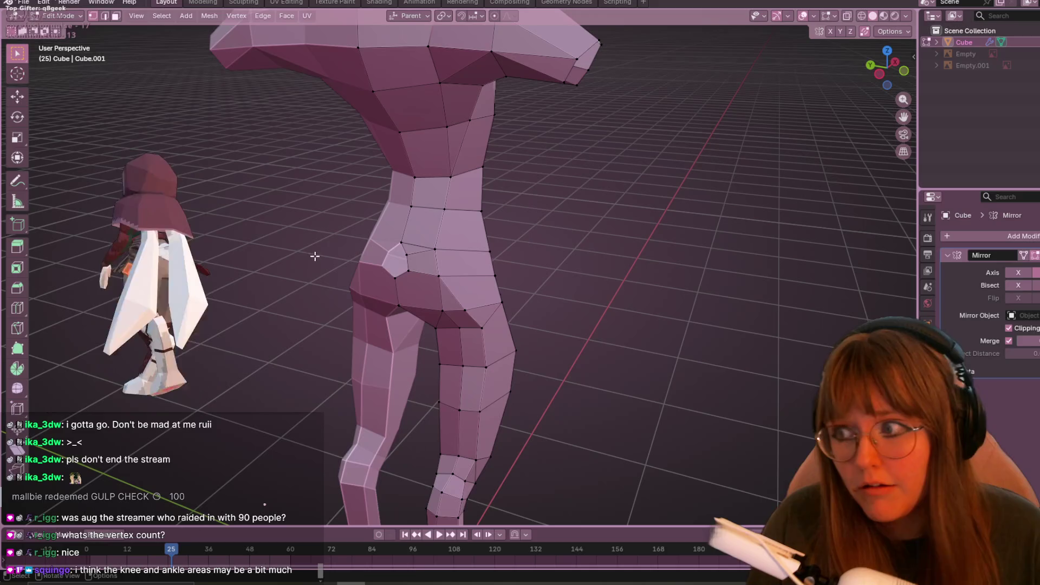
Step: Snap the viewport to Front Orthographic facing the hips and torso
mouse_move(353, 211)
middle_down()
mouse_move(622, 167)
mouse_move(309, 185)
mouse_move(545, 230)
mouse_move(544, 255)
mouse_move(820, 86)
middle_up()
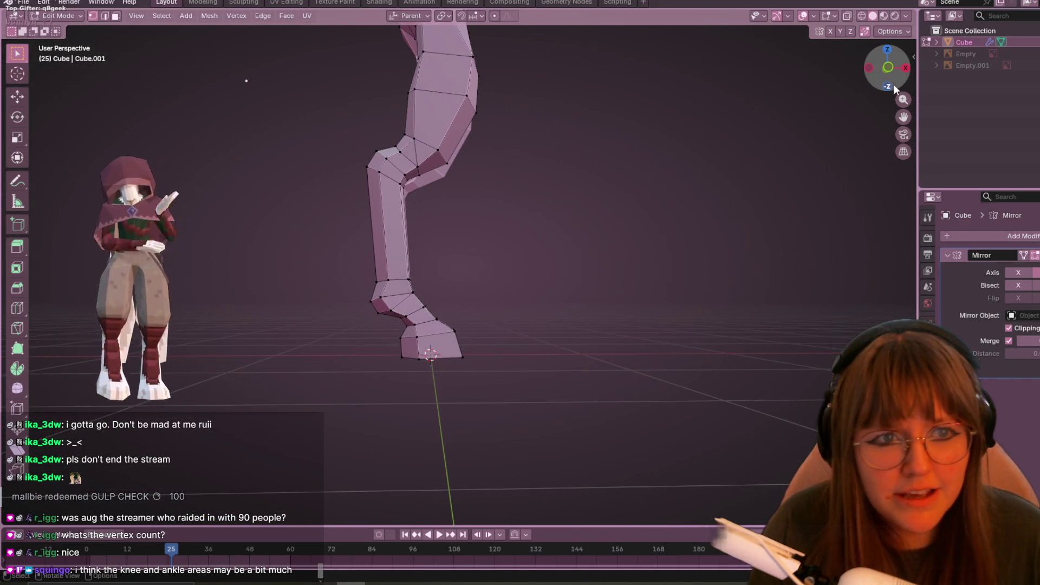
click(887, 67)
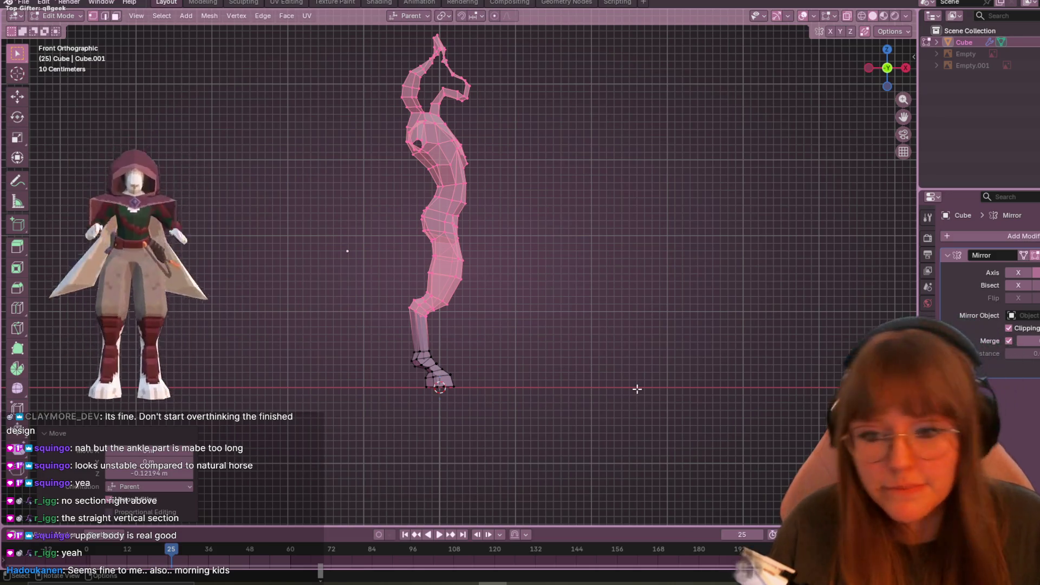
Step: Deselect all, then reposition a thigh vertex higher on the thigh
scroll(636, 388, up, 2)
scroll(495, 274, up, 2)
key(alt+a)
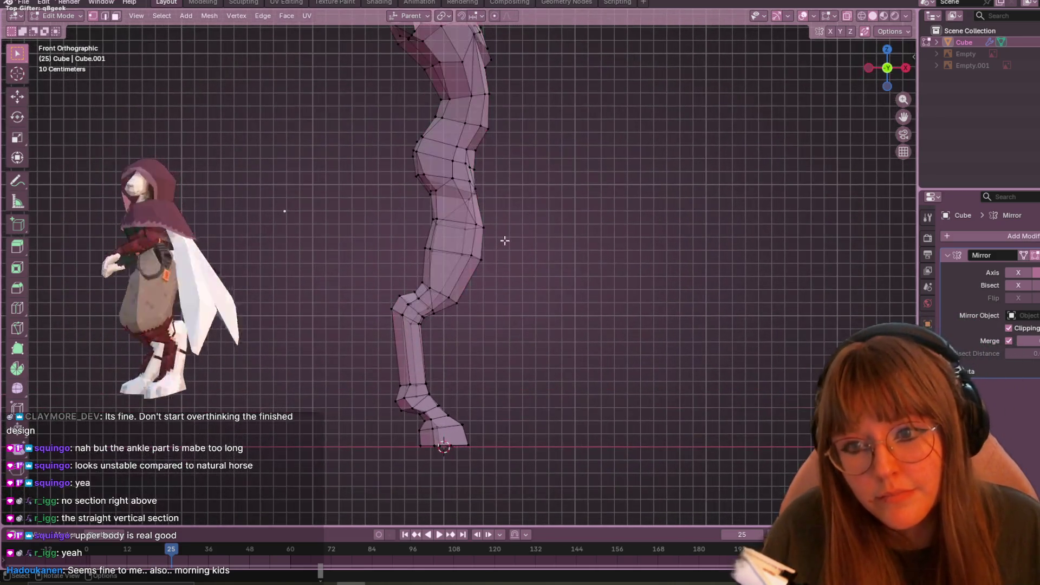
click(428, 249)
key(g)
click(450, 257)
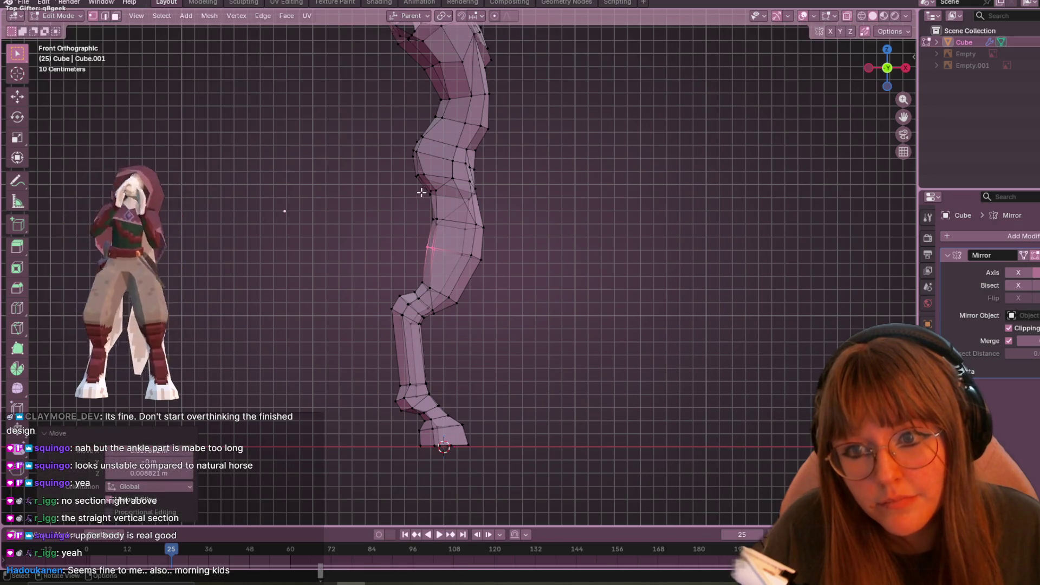
key(g)
click(447, 215)
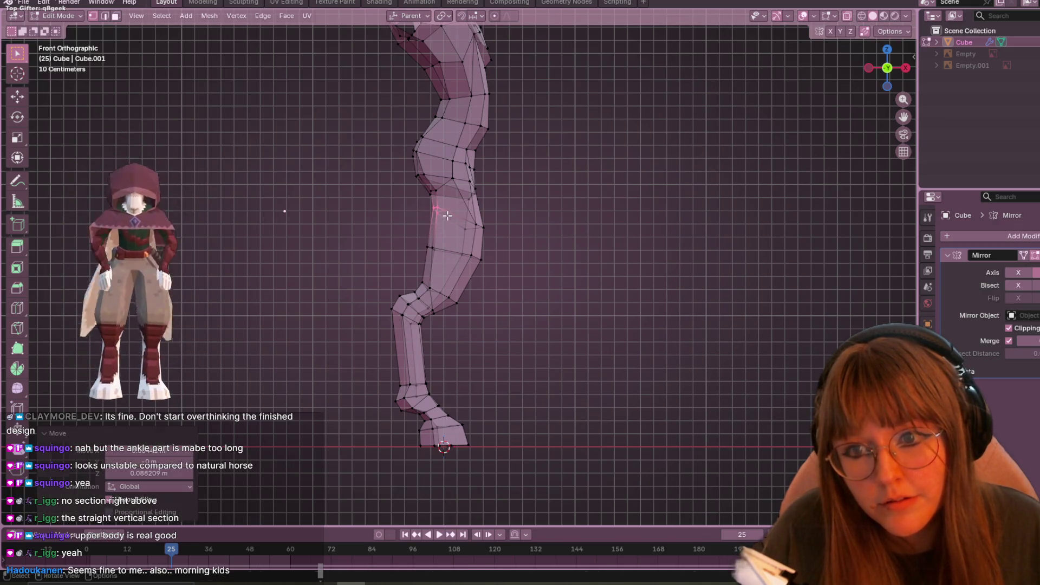
key(g)
click(507, 230)
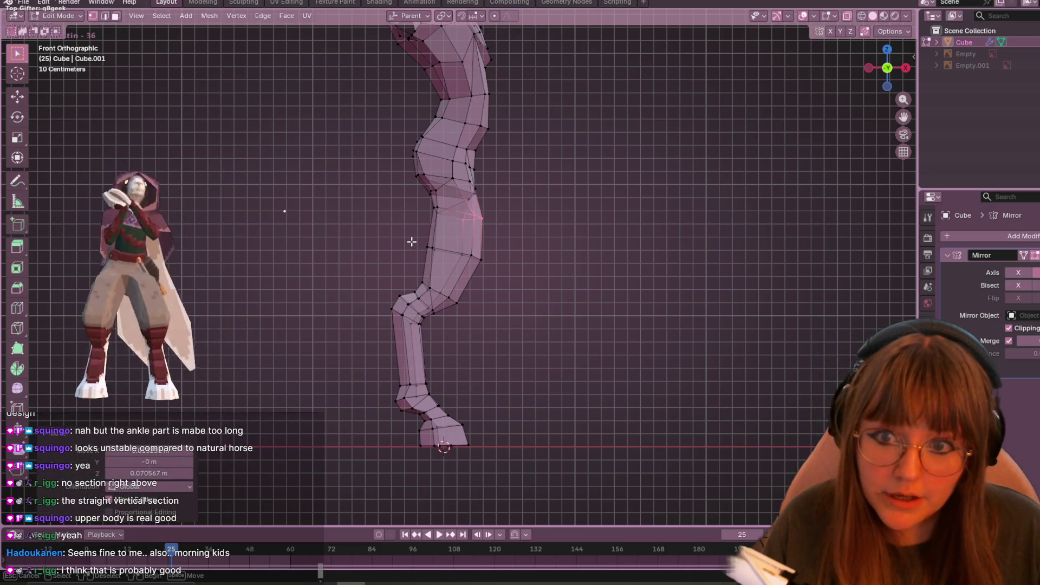
Step: Reshape the edge loop across the leg, then return to Object Mode
alt+click(428, 248)
key(g)
click(521, 278)
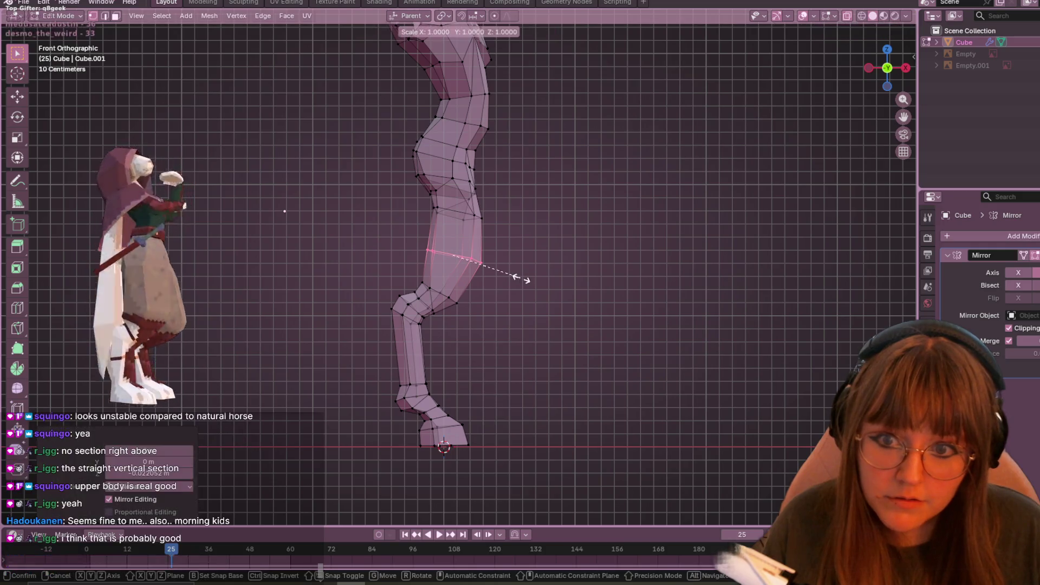
key(g)
click(522, 276)
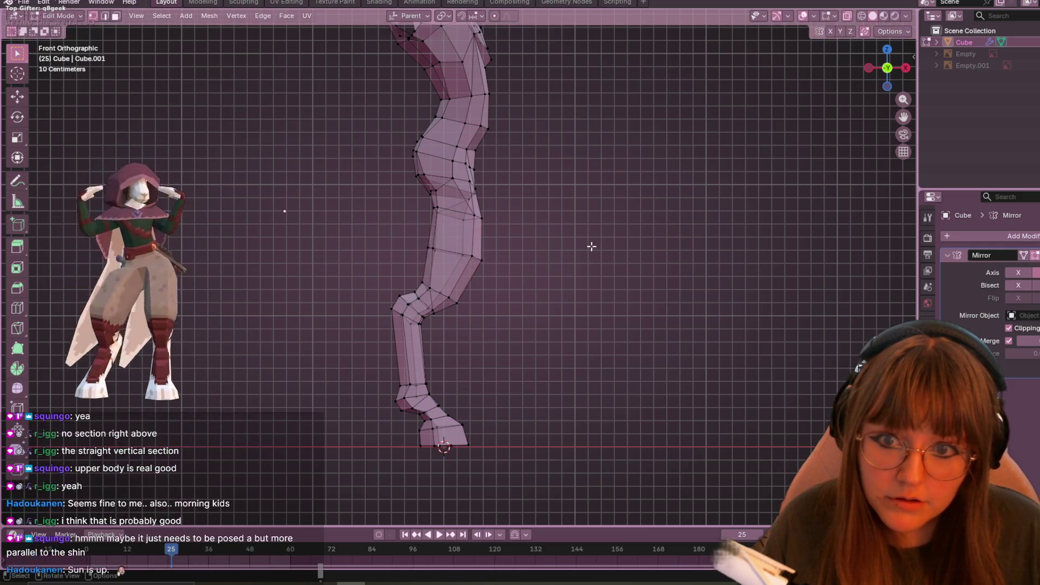
key(Tab)
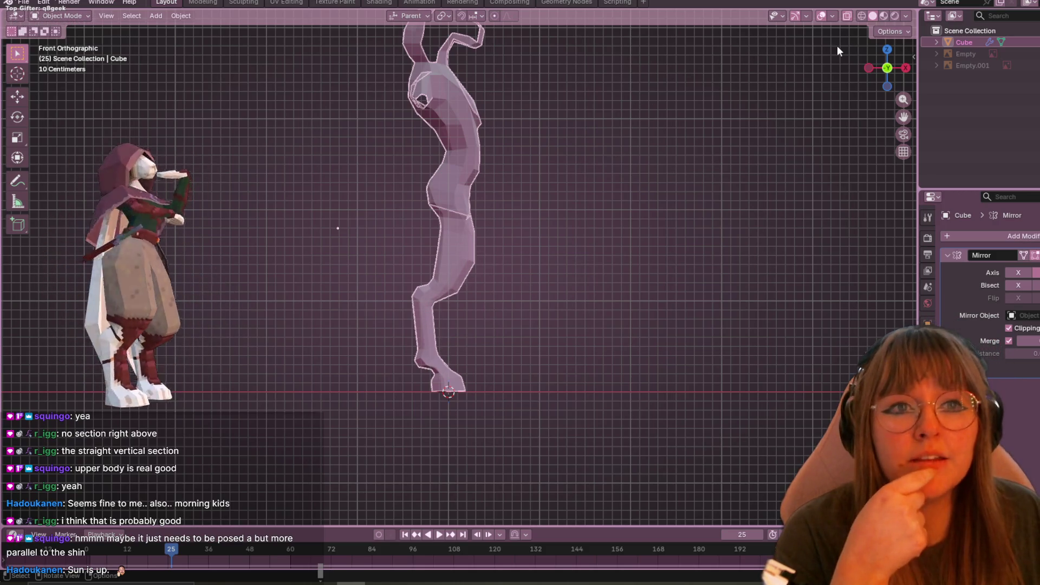
Step: Toggle X-ray off and back on to check the mesh
click(848, 18)
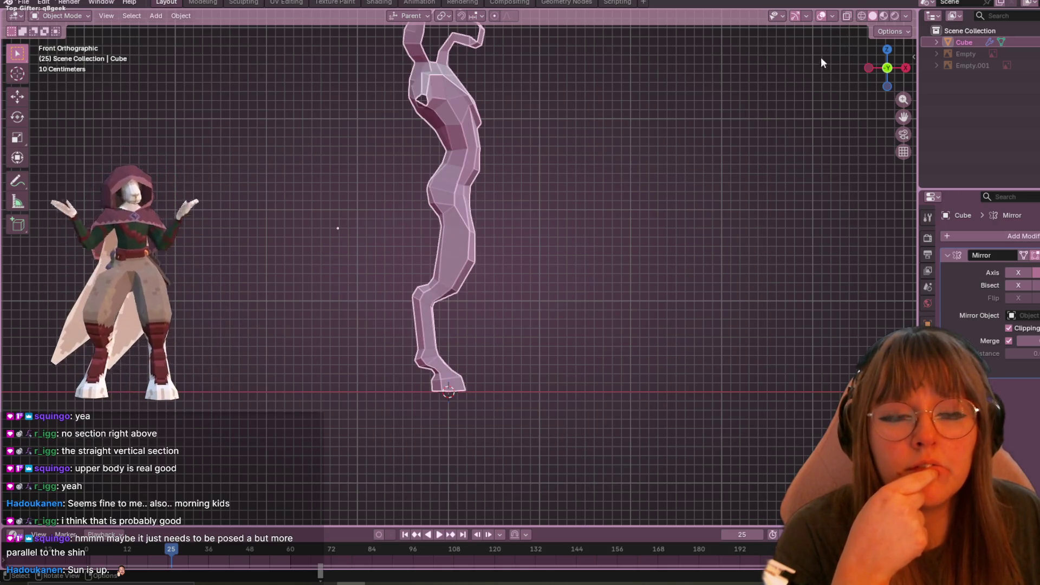
click(847, 17)
scroll(558, 197, down, 4)
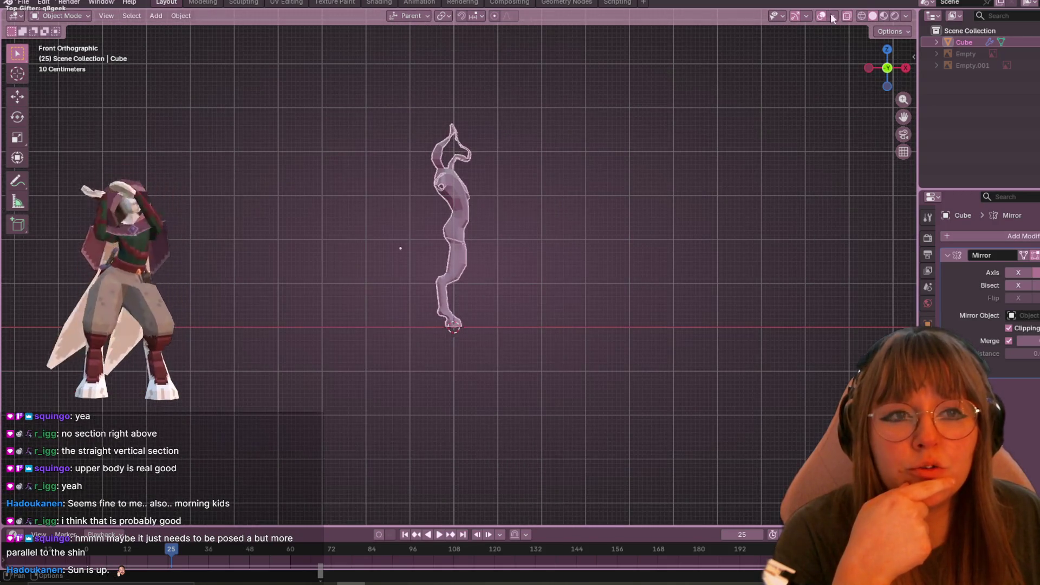
scroll(787, 143, up, 2)
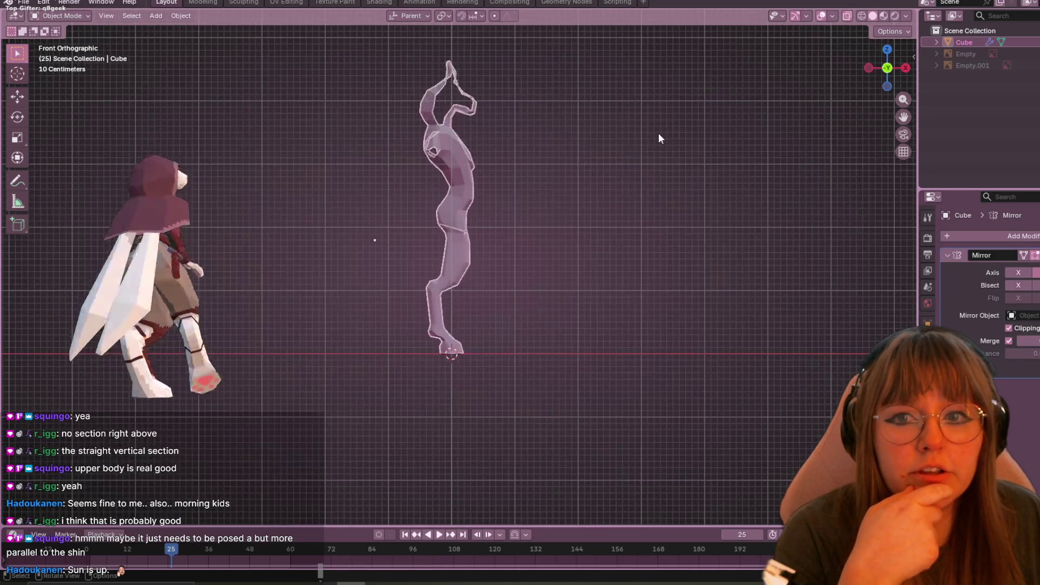
Step: Try rotating the whole upper body with Proportional Editing enabled, then undo it
key(Tab)
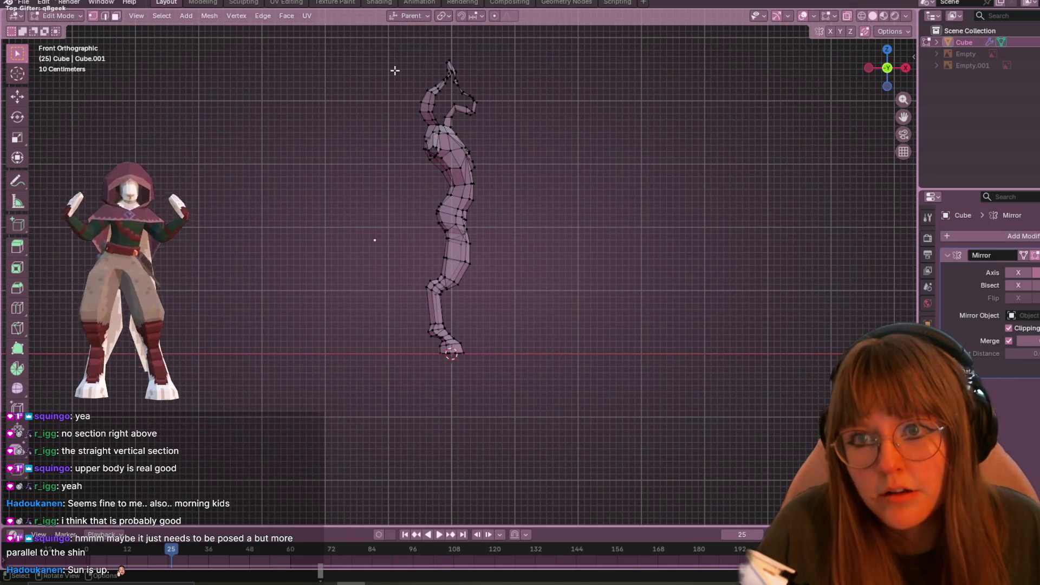
mouse_move(392, 43)
mouse_down()
mouse_move(561, 223)
mouse_move(567, 269)
mouse_up()
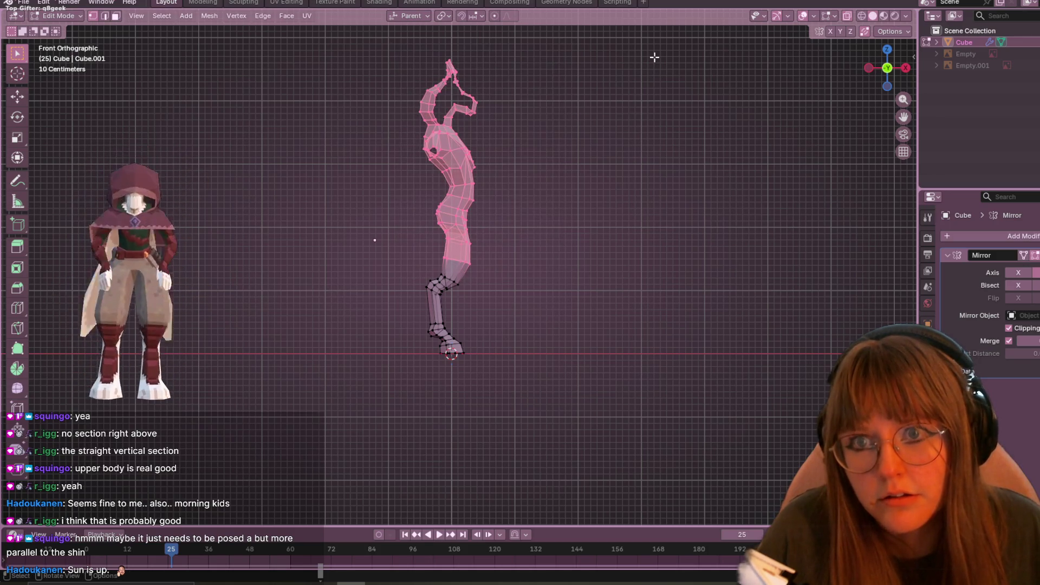
click(494, 15)
scroll(584, 211, up, 2)
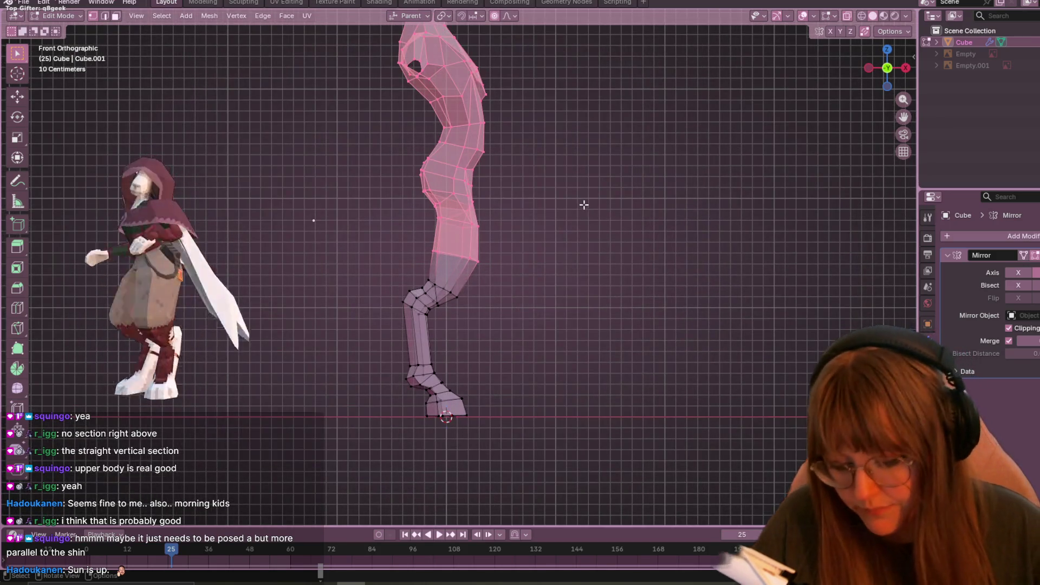
key(r)
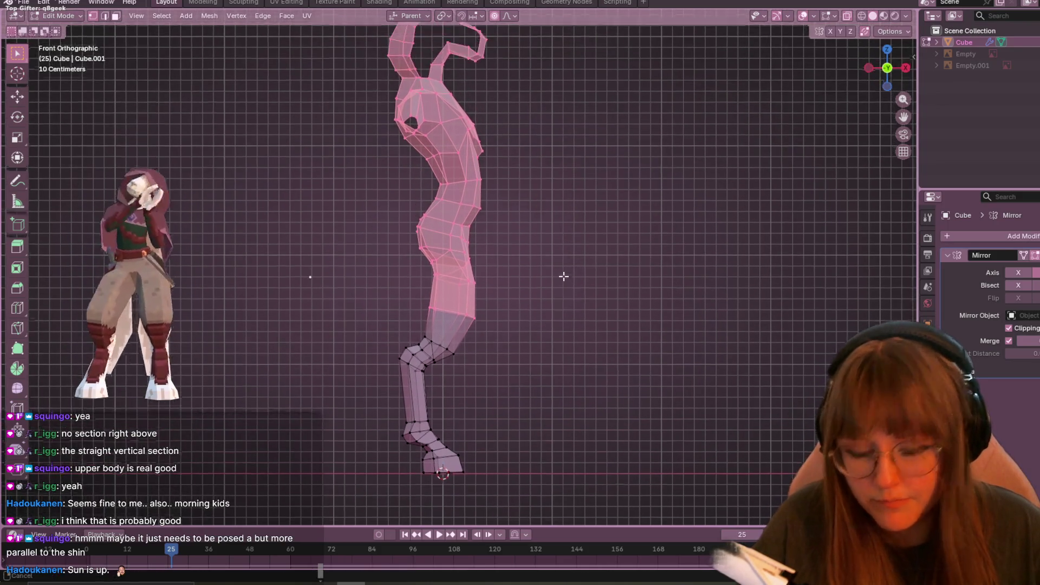
scroll(564, 277, up, 1)
key(r)
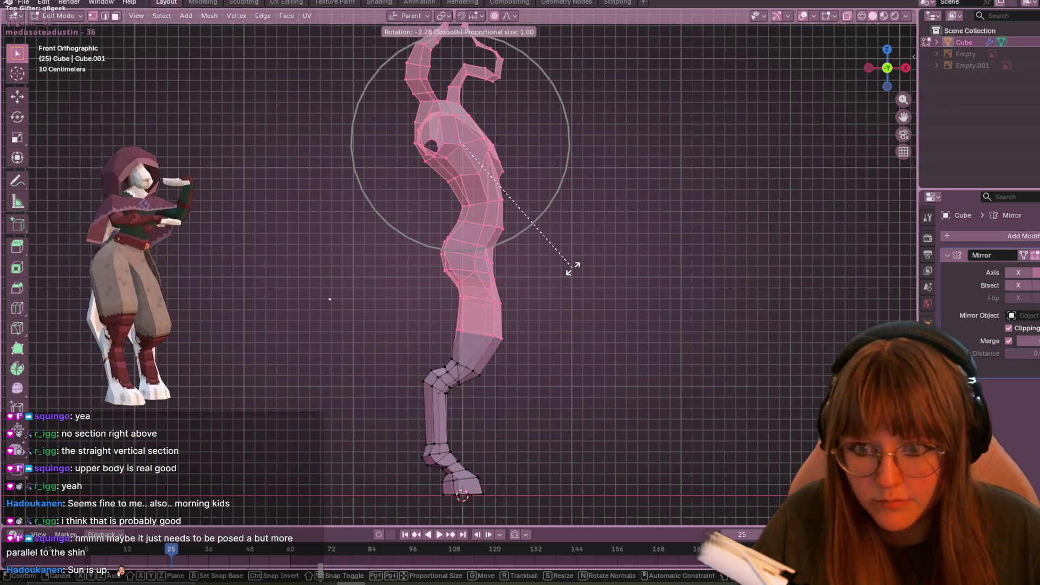
click(570, 268)
scroll(582, 267, down, 1)
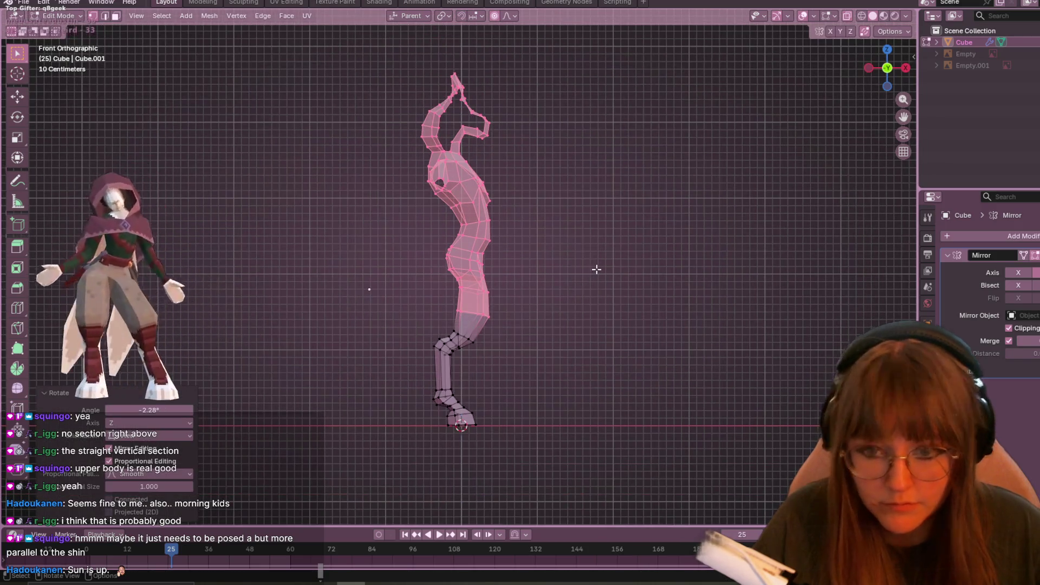
key(ctrl+z)
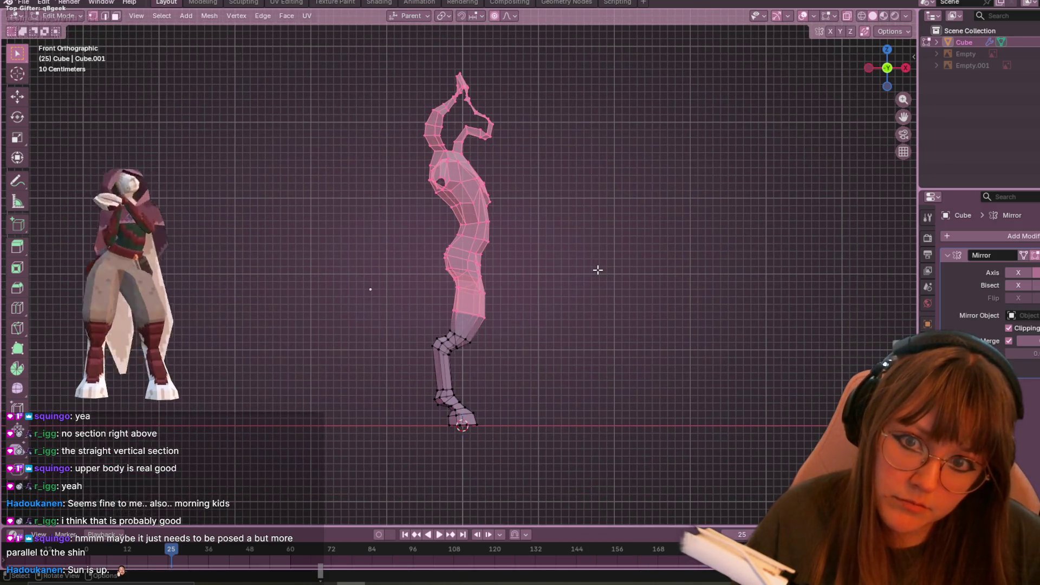
Step: Rotate the thigh loop about -2.98° with proportional falloff, then deselect it
mouse_move(428, 278)
mouse_down()
mouse_move(517, 330)
mouse_move(518, 318)
mouse_up()
key(r)
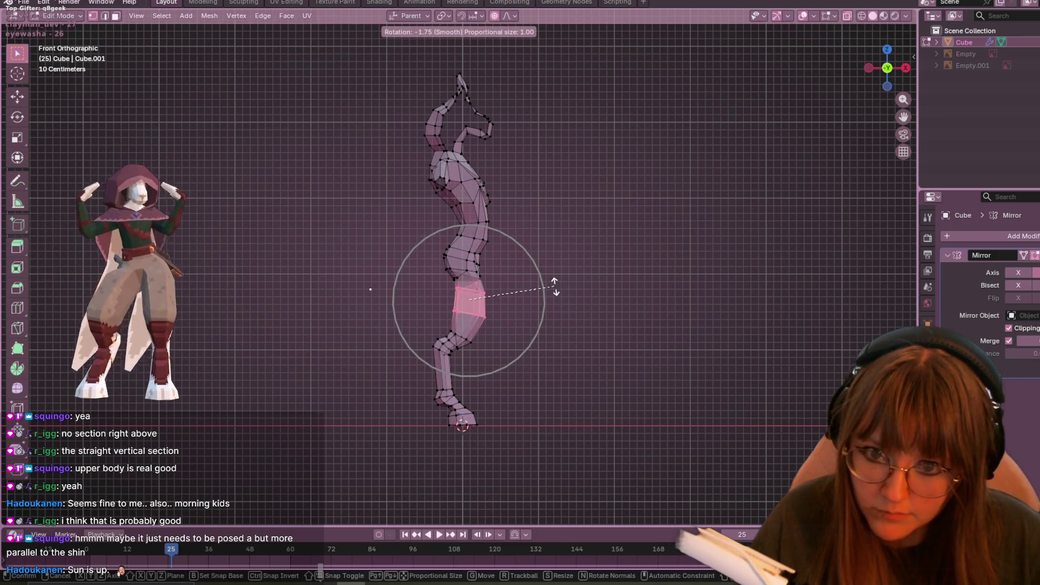
click(551, 286)
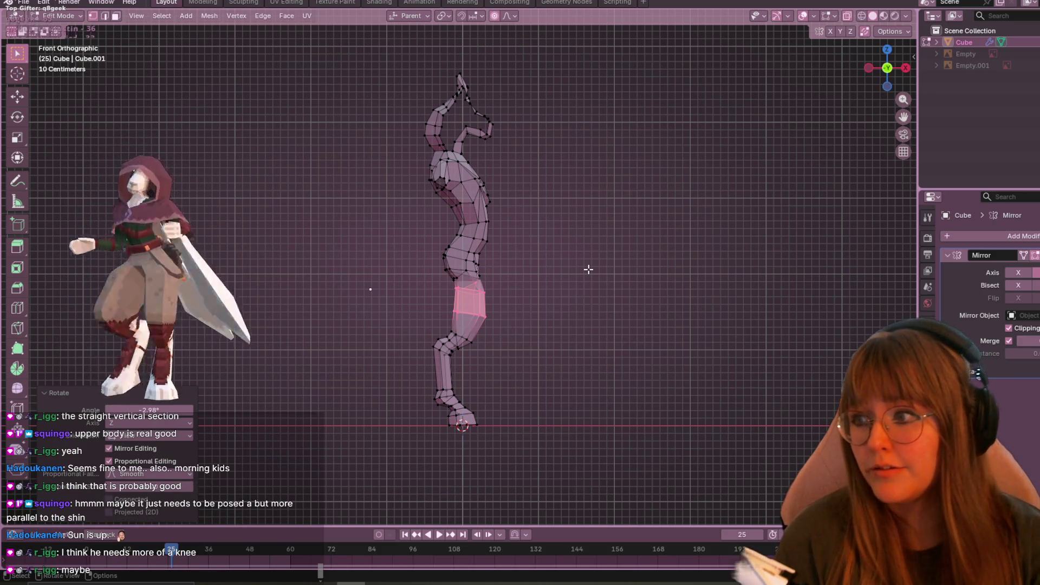
click(601, 369)
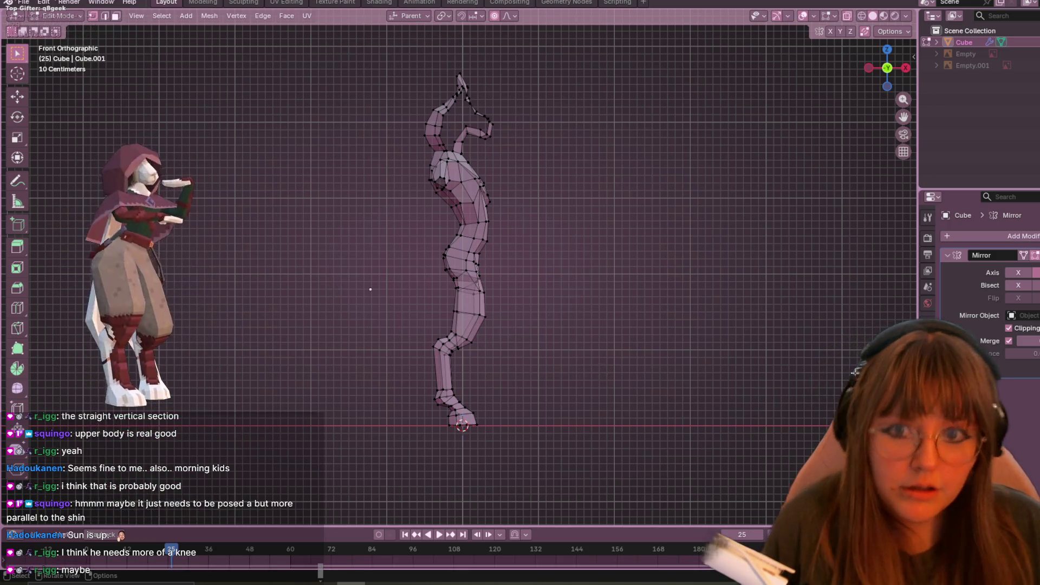
Step: Turn off X-ray in Object Mode, then resume Edit Mode in a perspective view from above
key(Tab)
scroll(557, 239, up, 3)
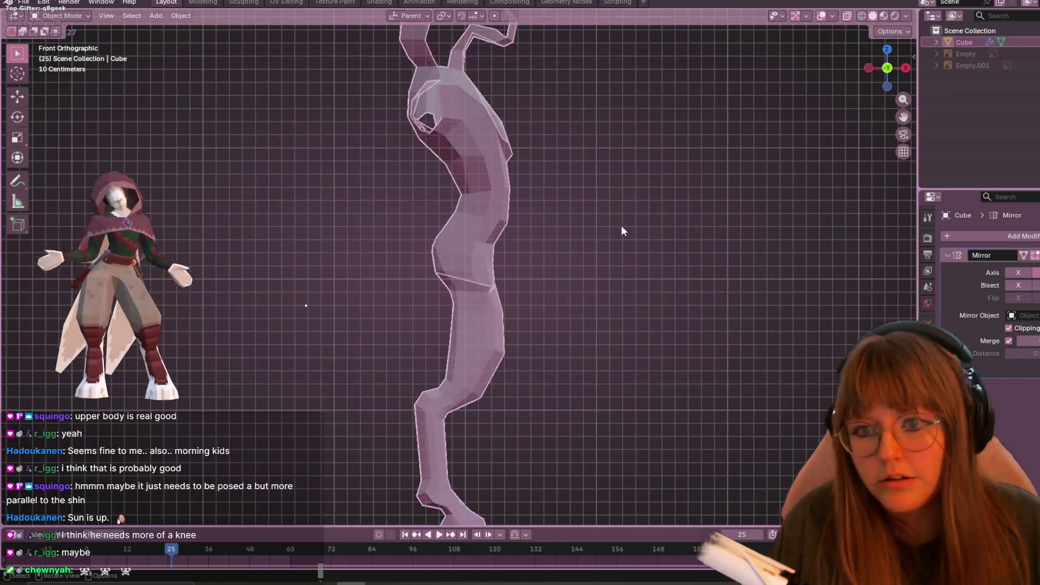
click(847, 15)
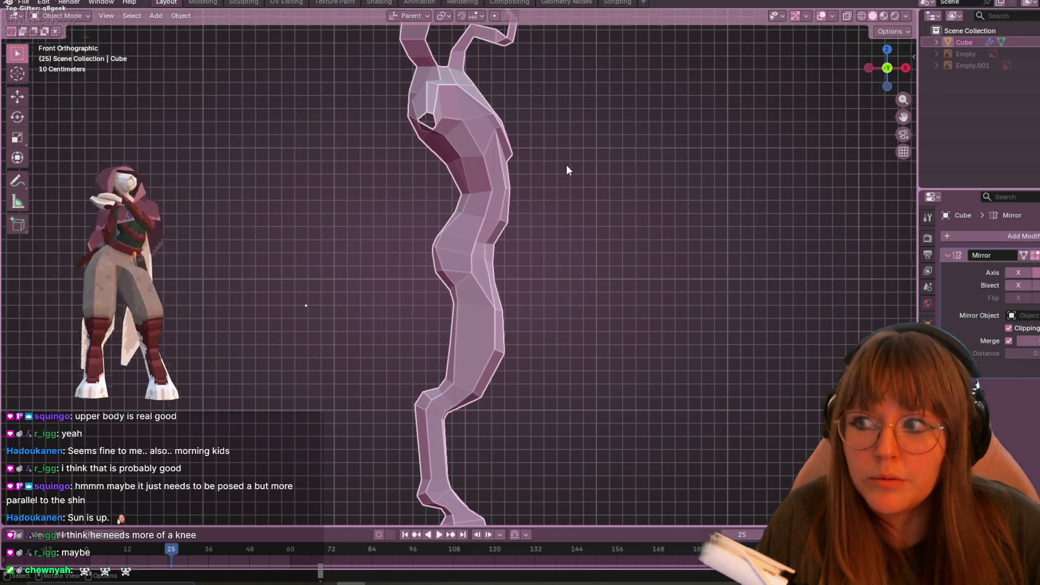
key(Tab)
mouse_move(567, 169)
middle_down()
mouse_move(447, 179)
mouse_move(558, 195)
mouse_move(455, 190)
middle_up()
scroll(455, 191, up, 2)
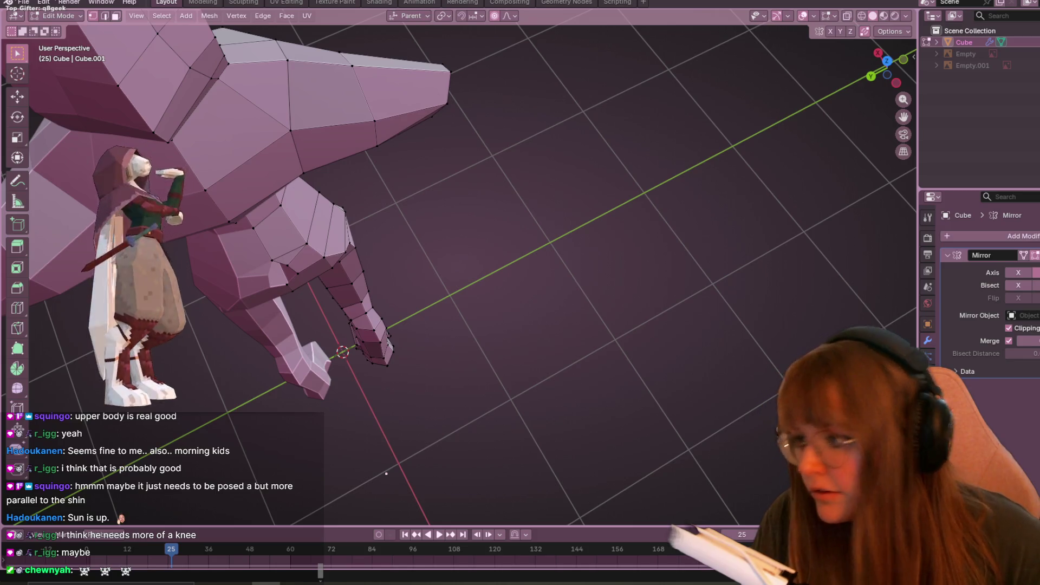
Step: Slide the knee vertex along its edge, checking the leg from the side
middle_drag(587, 304, 457, 207)
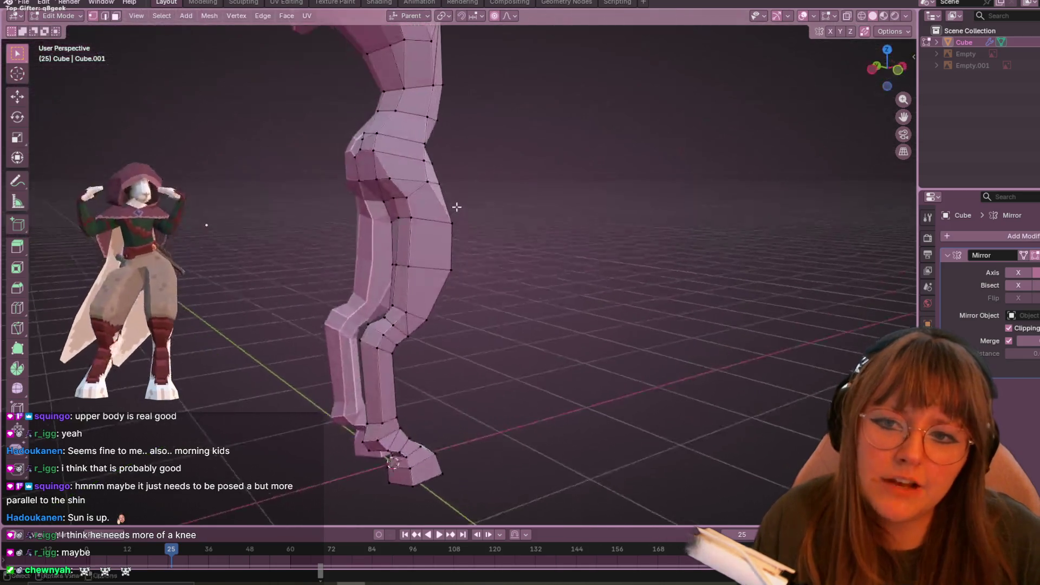
click(390, 178)
key(g)
key(g)
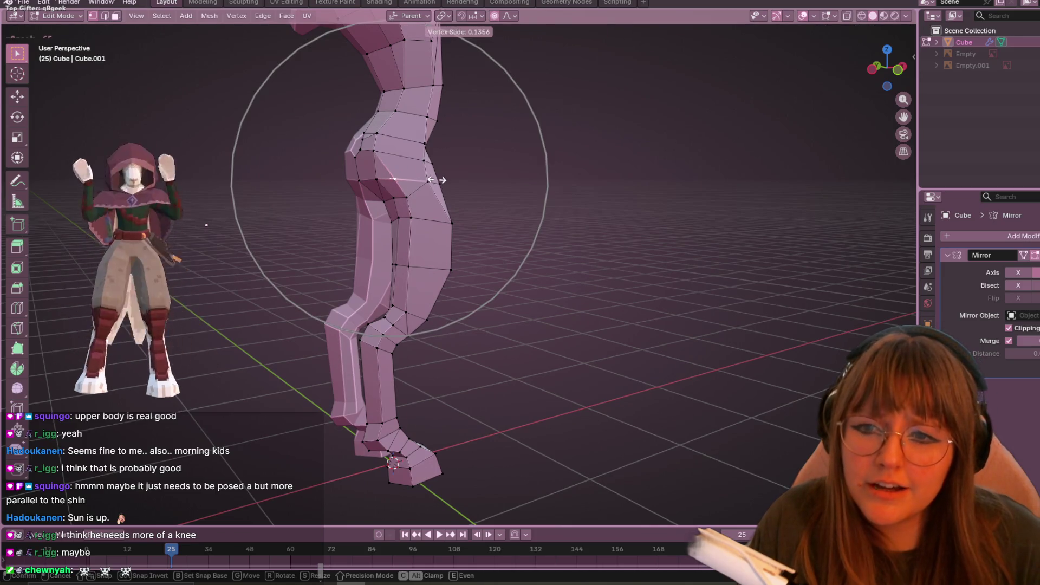
click(439, 179)
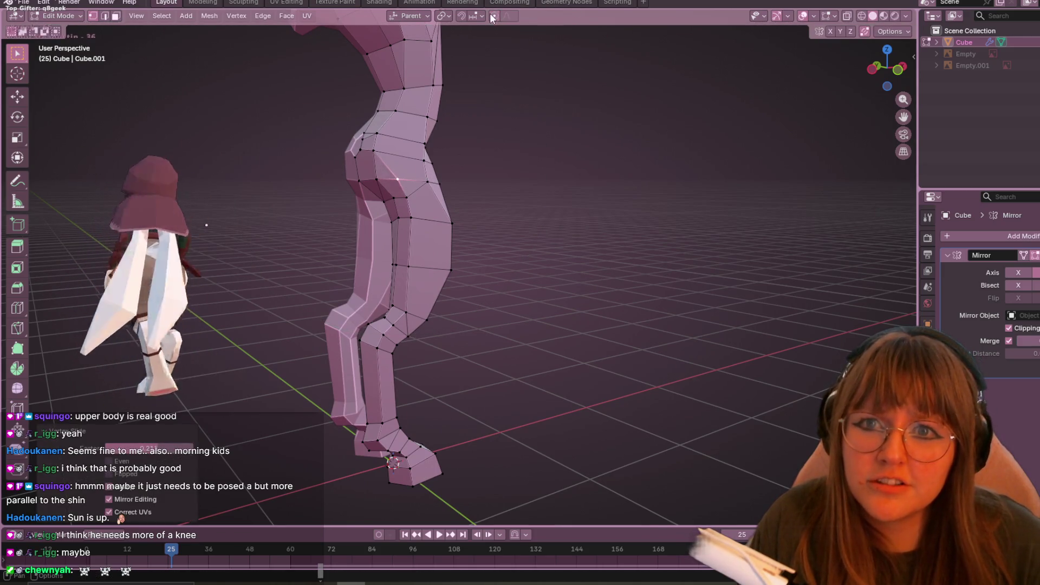
mouse_move(477, 158)
middle_down()
mouse_move(526, 115)
mouse_move(514, 179)
middle_up()
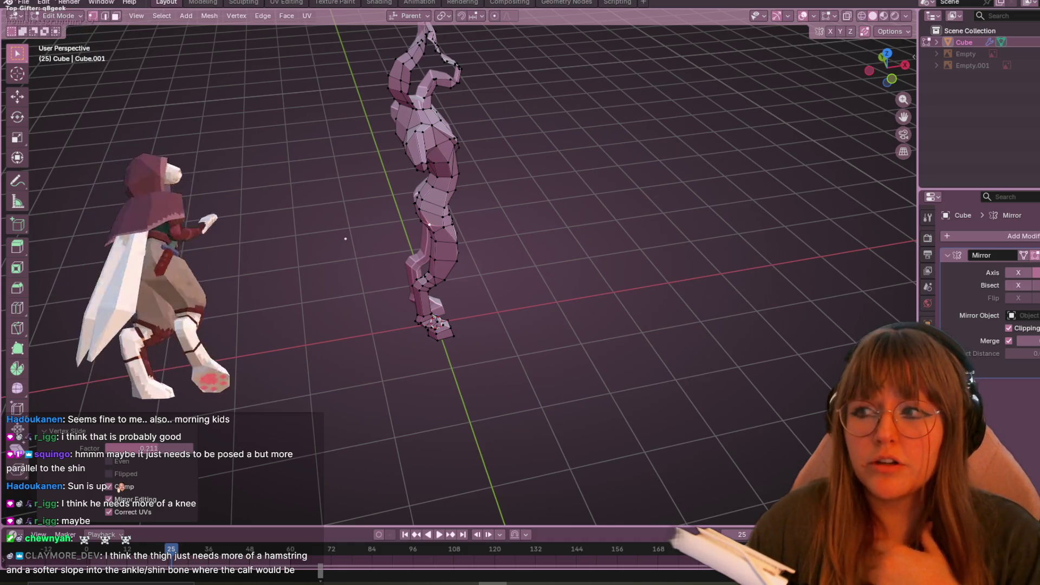
Step: In Front Orthographic view, nudge the selected leg vertex about -0.003 m along X
click(891, 79)
scroll(366, 265, up, 1)
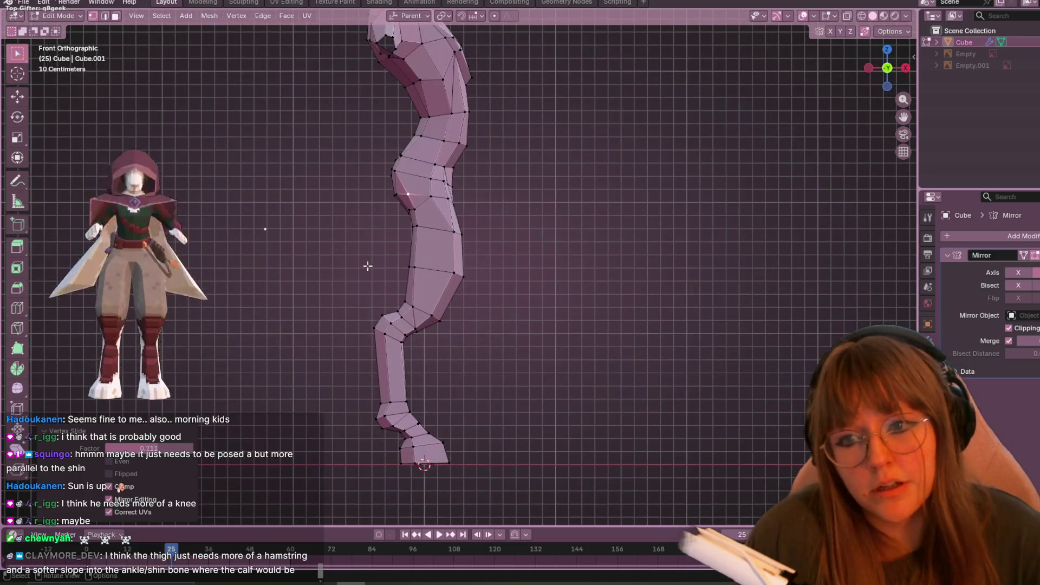
scroll(438, 269, up, 2)
key(g)
click(430, 269)
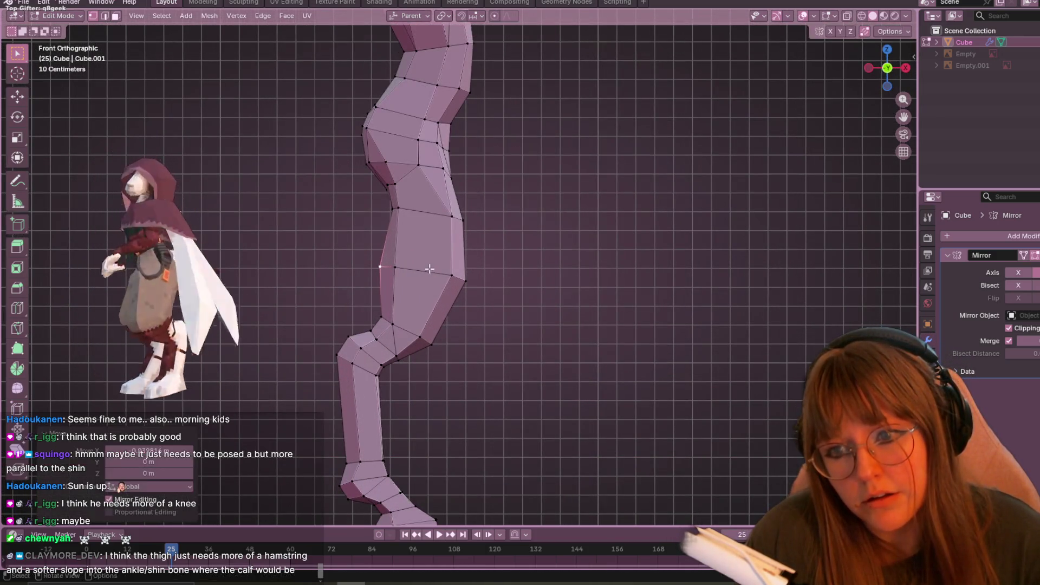
Step: Move the neighbouring knee vertex in several small passes to define the knee
click(415, 272)
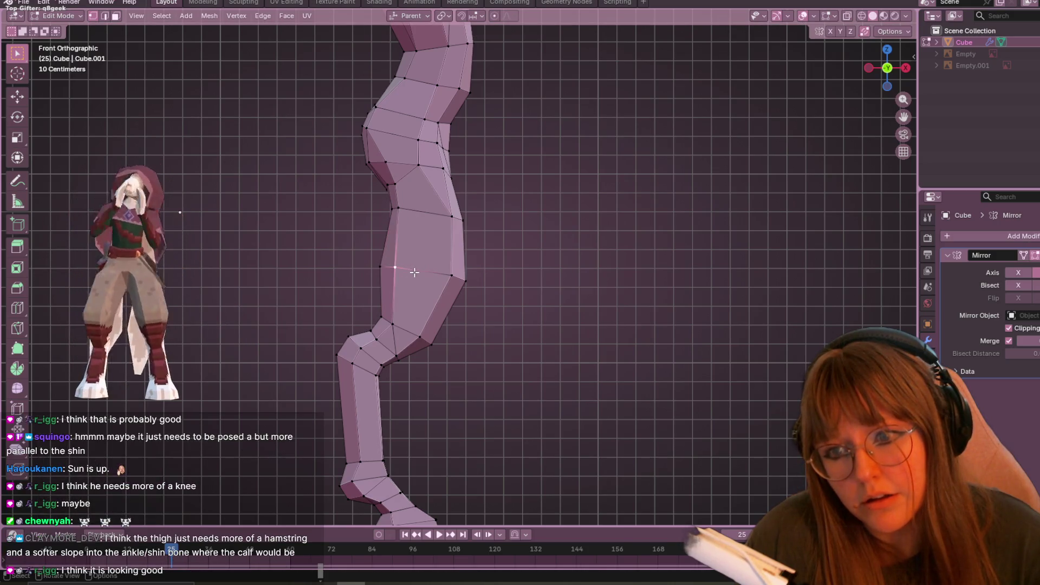
key(g)
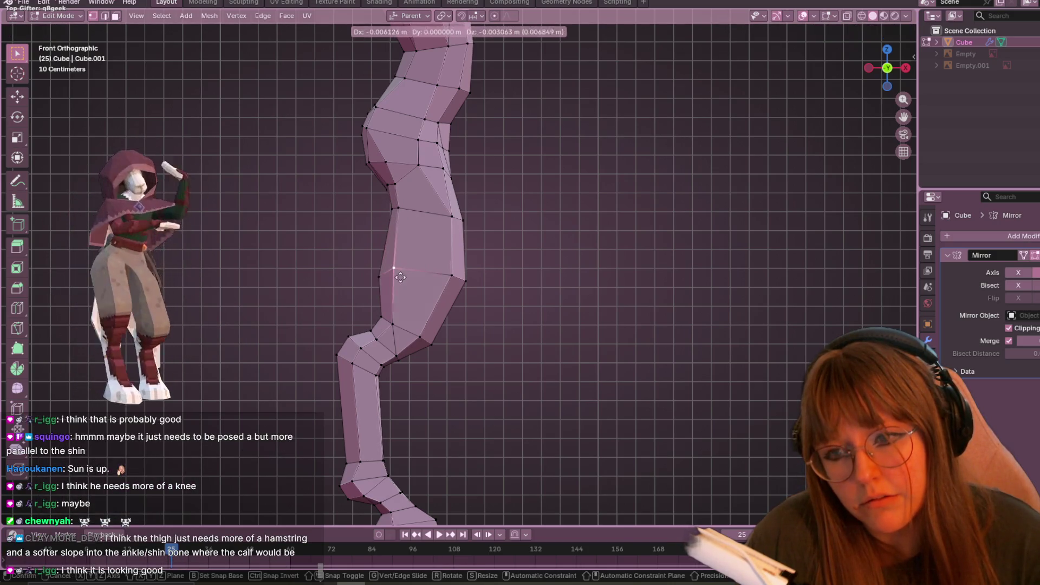
shift+middle_drag(400, 286, 436, 252)
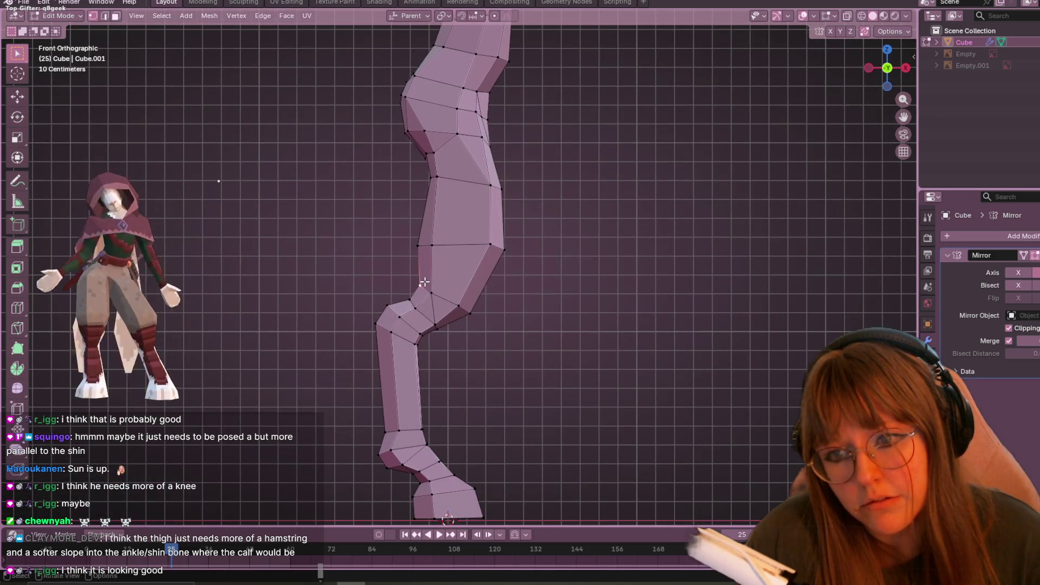
click(427, 282)
key(g)
click(420, 284)
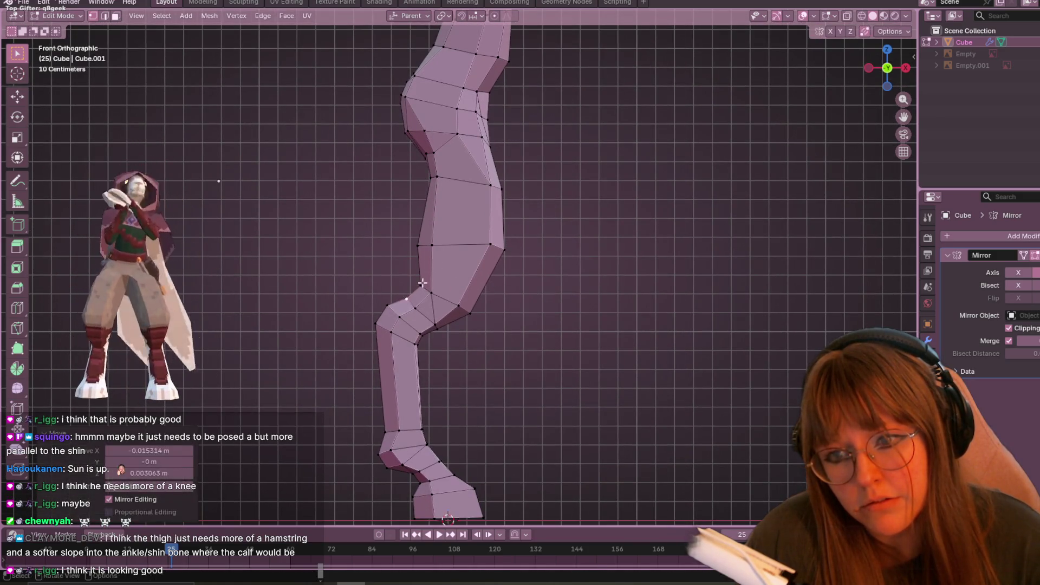
key(g)
click(416, 282)
key(g)
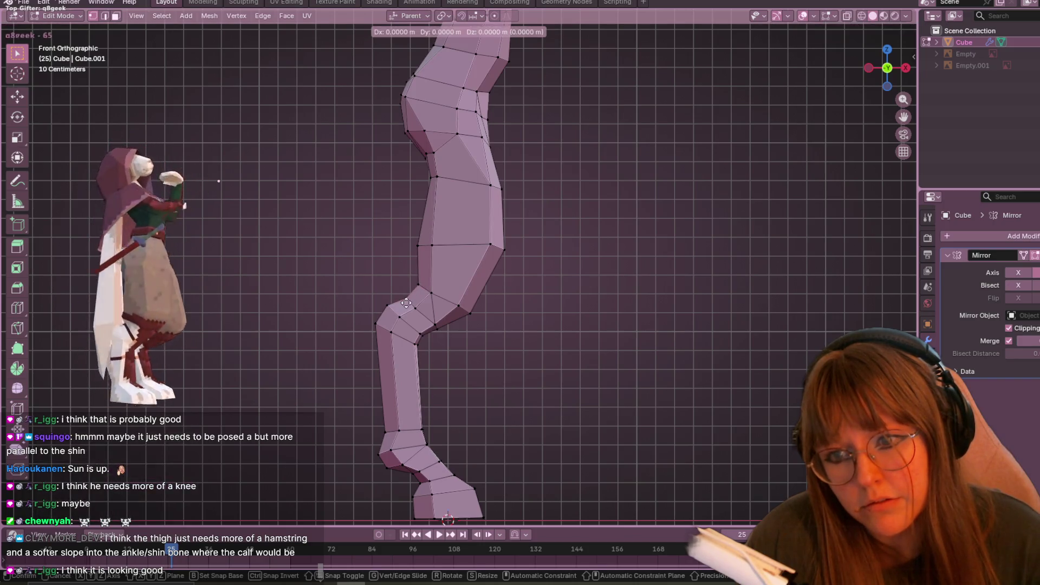
click(439, 288)
scroll(440, 287, down, 2)
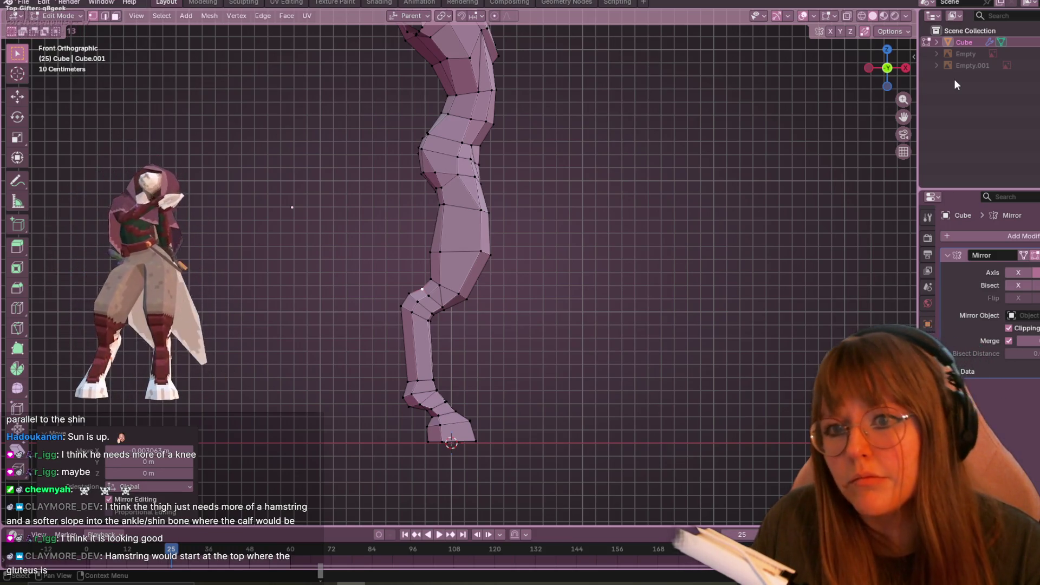
Step: Move the first thigh vertex, cancelling once, to start the hamstring curve
click(440, 251)
key(g)
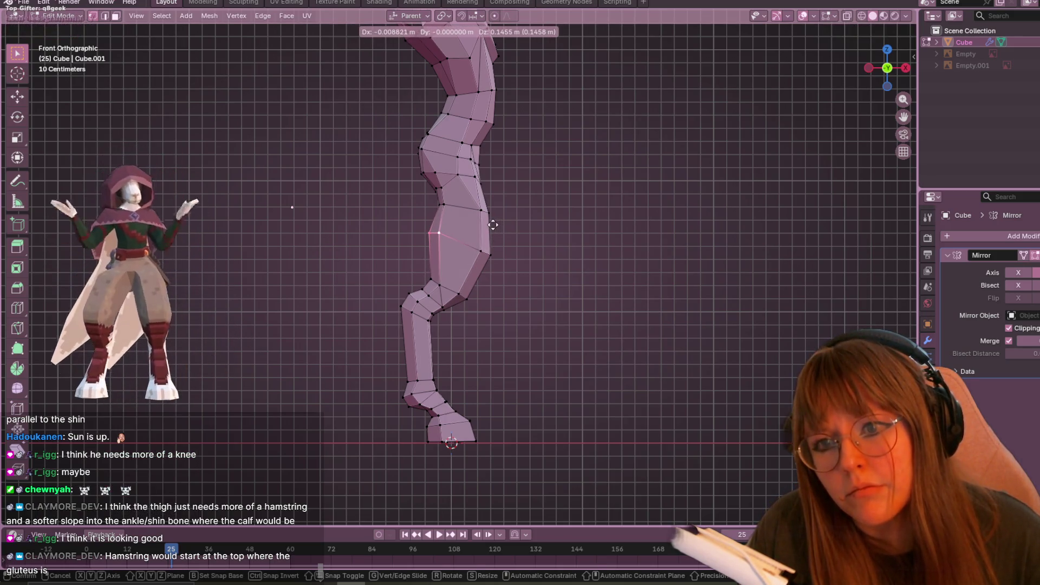
key(Escape)
scroll(572, 204, down, 2)
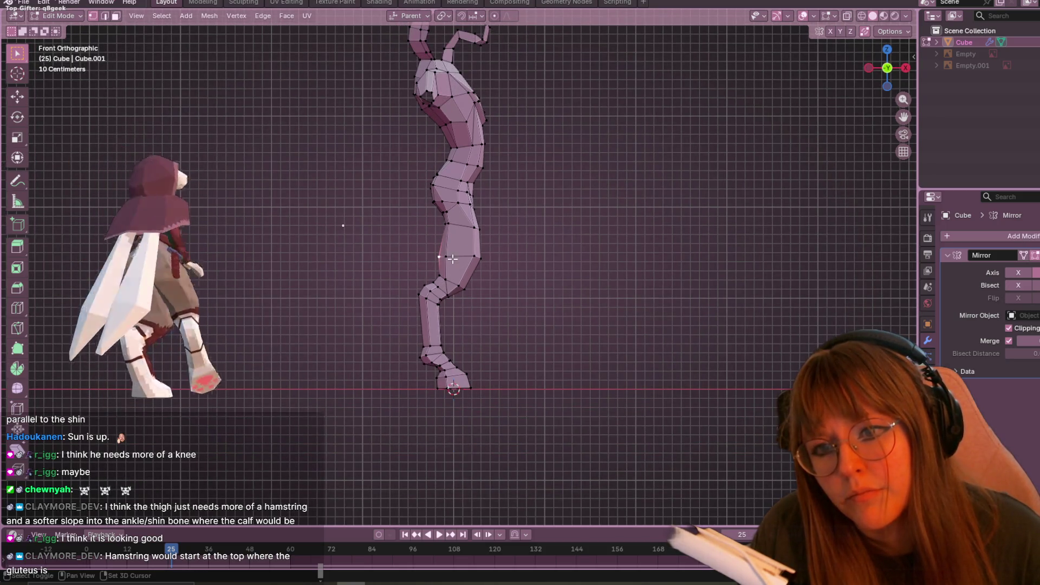
key(g)
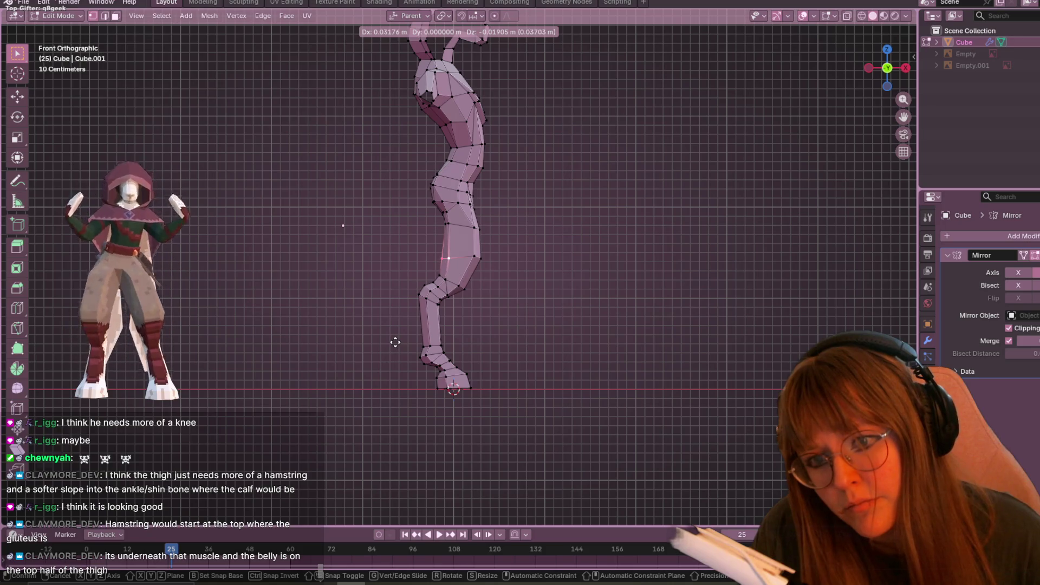
click(395, 342)
scroll(455, 191, up, 4)
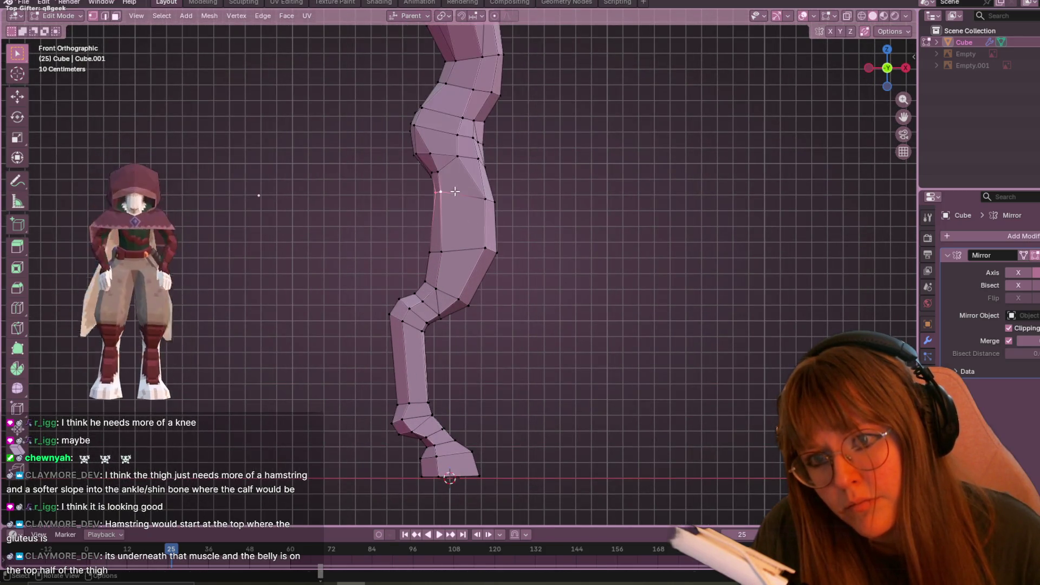
key(g)
click(445, 193)
Step: Reposition a second thigh vertex to complete the hamstring curve at the back
click(446, 173)
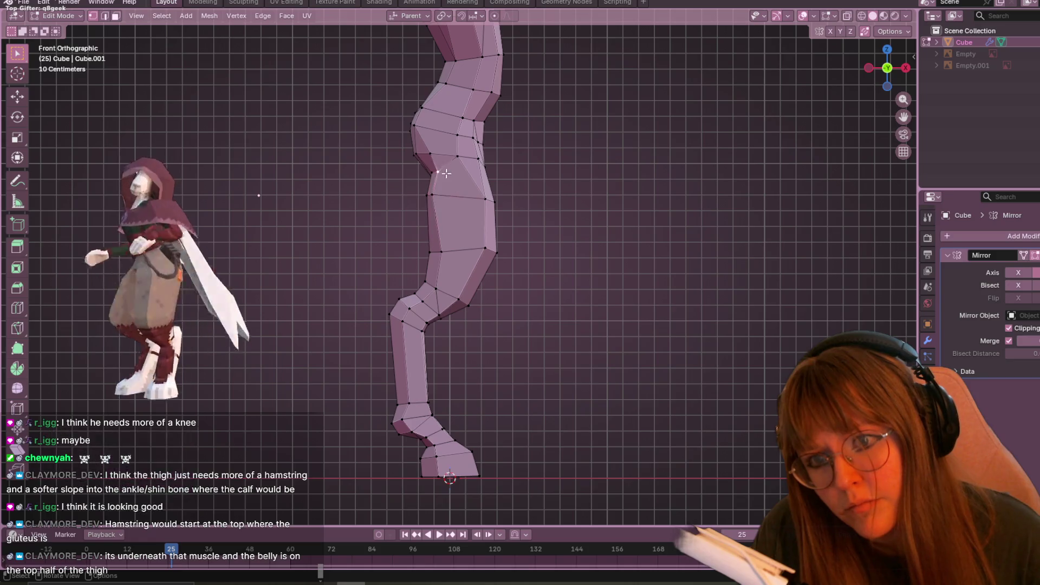
key(shift+v)
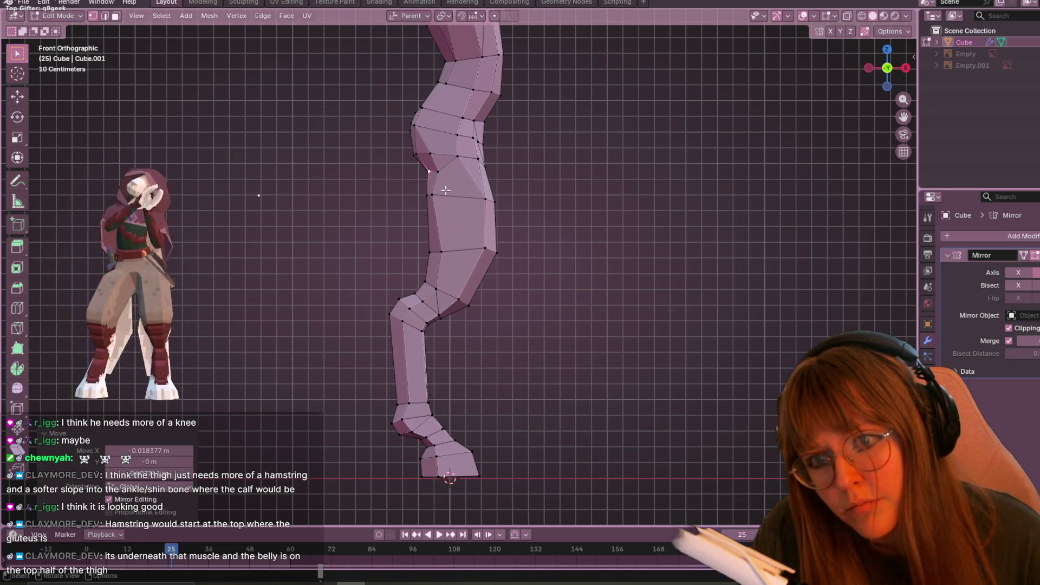
scroll(444, 191, up, 2)
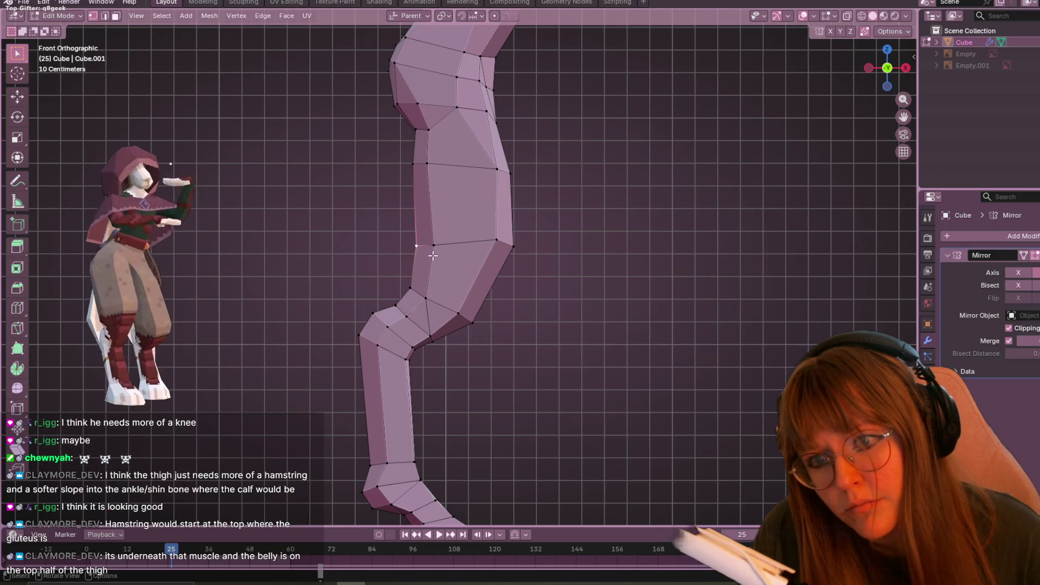
key(g)
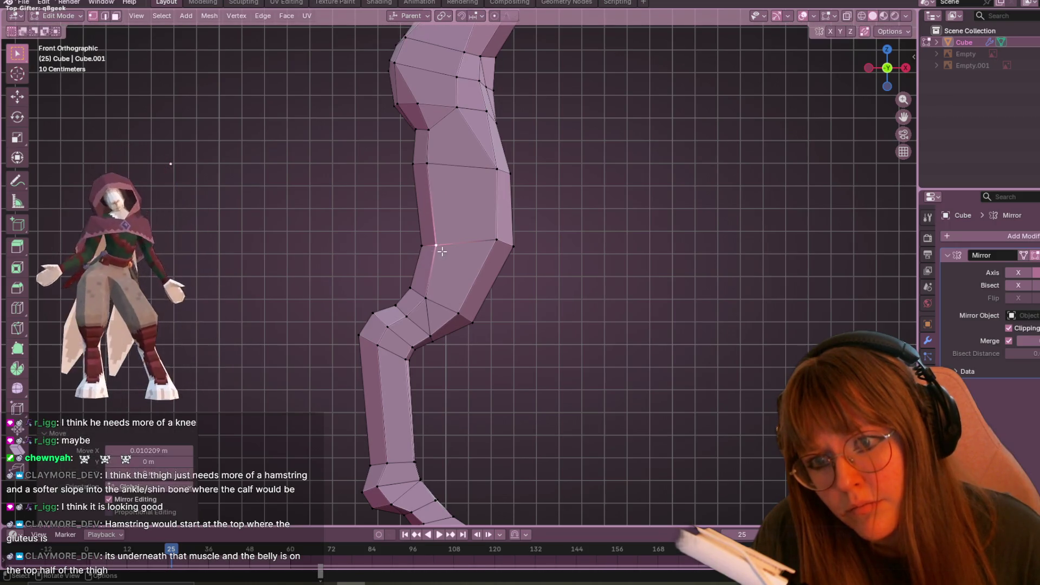
click(491, 239)
scroll(492, 238, down, 2)
scroll(603, 237, down, 1)
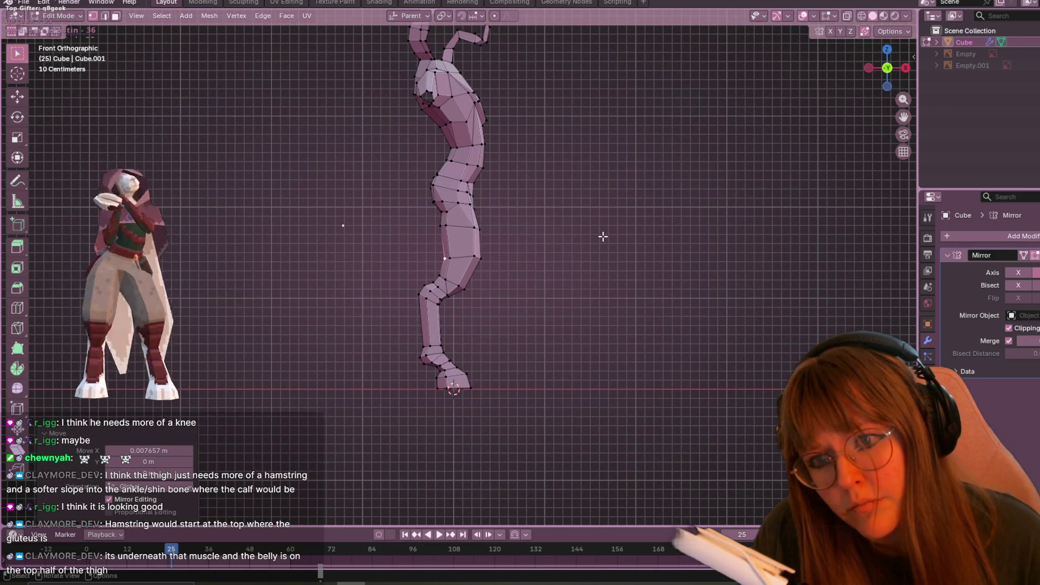
mouse_move(603, 236)
shift+middle_down()
mouse_move(626, 290)
mouse_move(665, 297)
shift+middle_up()
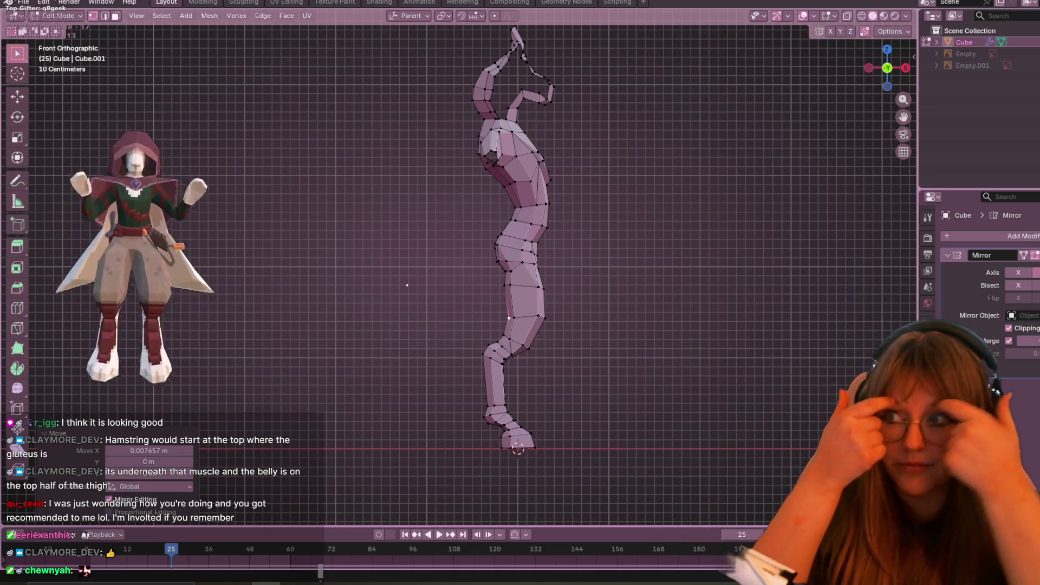
Step: Save Courier.blend, then return to Edit Mode viewing the front of the mesh
scroll(545, 325, down, 3)
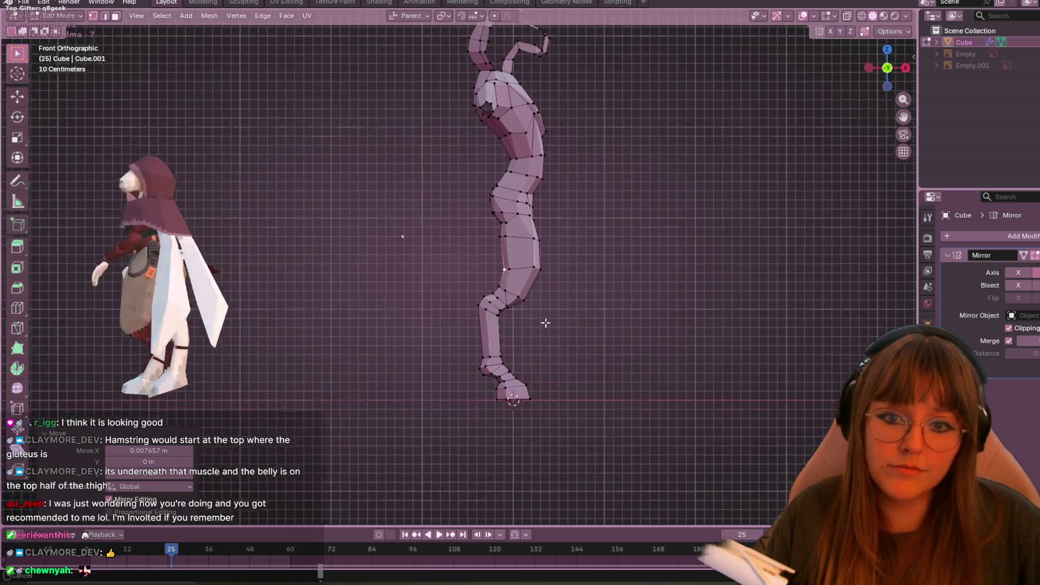
key(ctrl+s)
key(Tab)
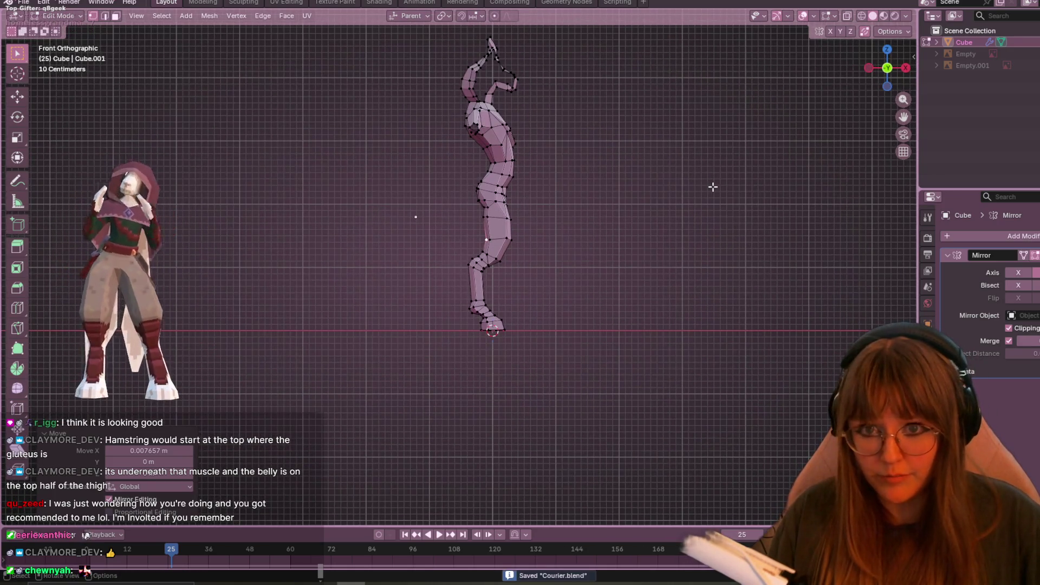
mouse_move(713, 186)
middle_down()
mouse_move(730, 186)
mouse_move(623, 176)
mouse_move(619, 214)
mouse_move(703, 294)
mouse_move(687, 250)
mouse_move(726, 313)
mouse_move(594, 226)
mouse_move(580, 276)
mouse_move(593, 297)
middle_up()
key(Tab)
scroll(595, 225, up, 5)
Step: Slide the crotch vertex along its edge by factor 0.288, then check it from a low side view
key(g)
key(g)
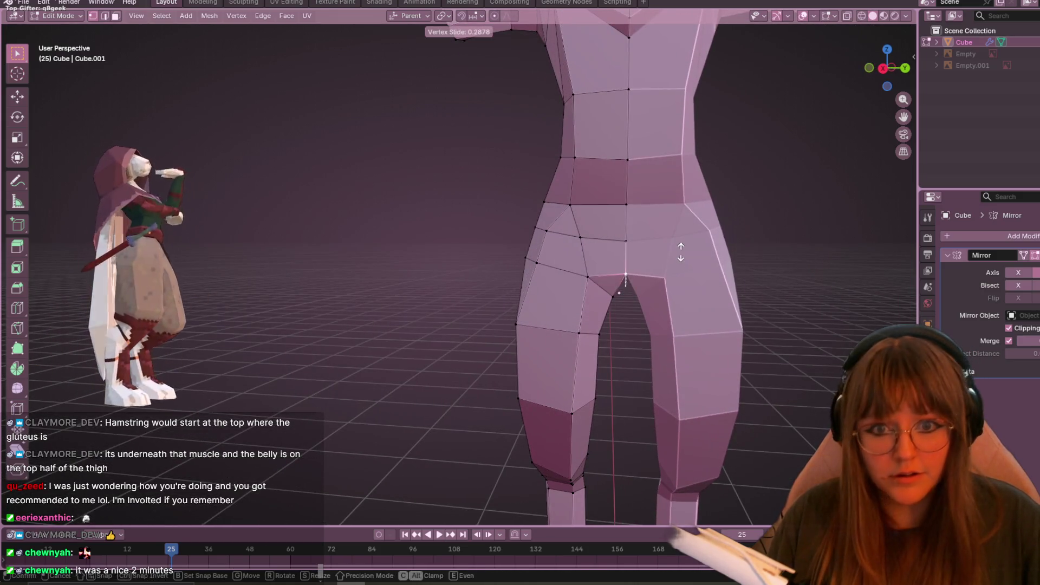
click(681, 259)
scroll(668, 262, down, 3)
mouse_move(668, 262)
middle_down()
mouse_move(619, 174)
mouse_move(571, 304)
mouse_move(404, 267)
middle_up()
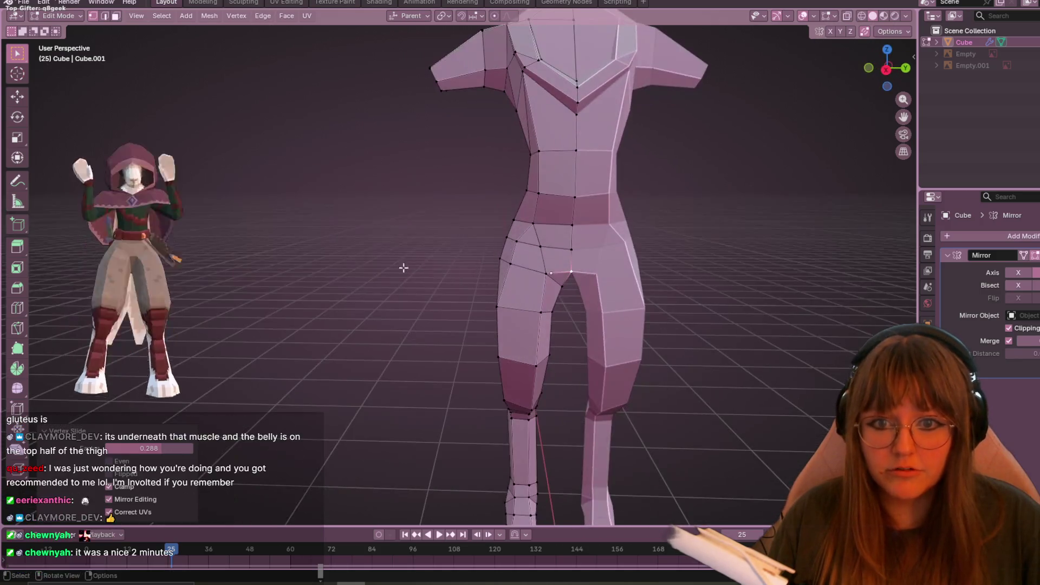